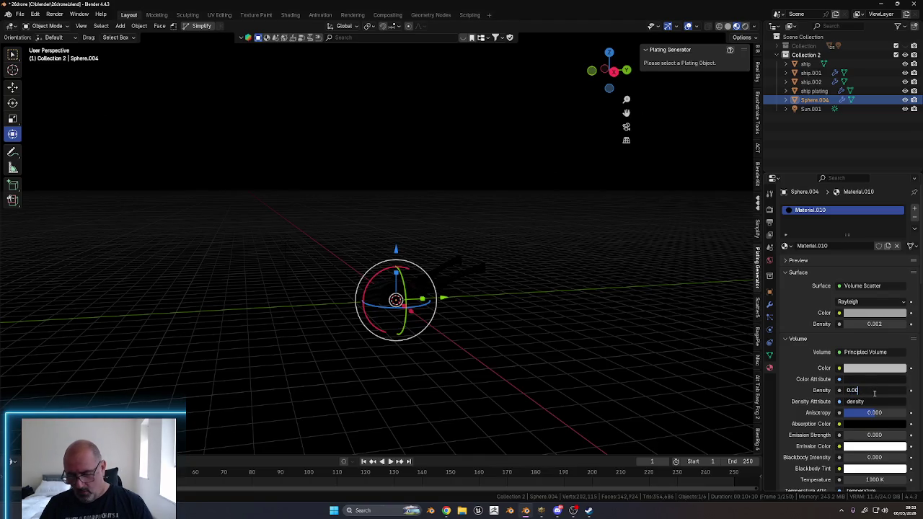
# Keep Material.010's volume Density at 0.002 and set its Emission Strength to 0.001
pyautogui.press('Return')
pyautogui.moveTo(500, 340)
pyautogui.mouseDown(button='middle')
pyautogui.moveTo(606, 347)
pyautogui.moveTo(682, 375)
pyautogui.moveTo(695, 346)
pyautogui.moveTo(649, 364)
pyautogui.moveTo(612, 364)
pyautogui.moveTo(712, 361)
pyautogui.mouseUp(button='middle')
pyautogui.scroll(5, 577, 339)
pyautogui.scroll(2, 580, 342)
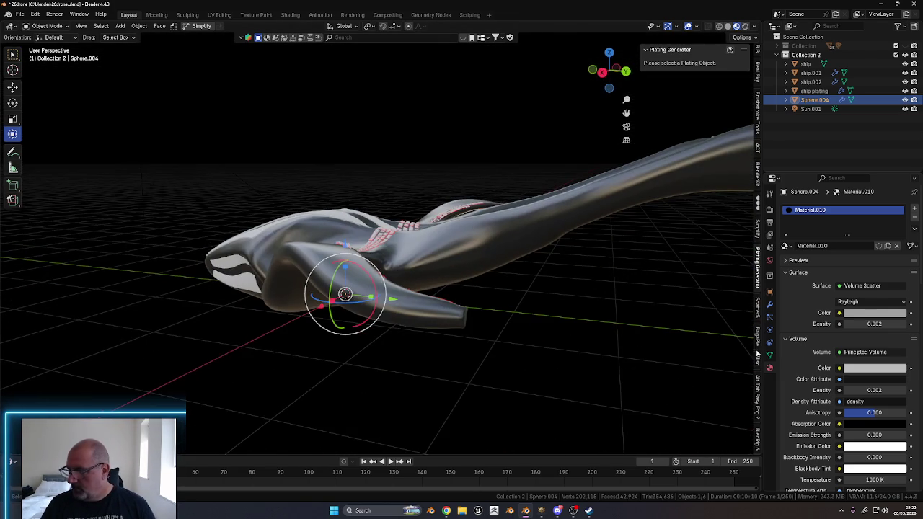
pyautogui.click(873, 390)
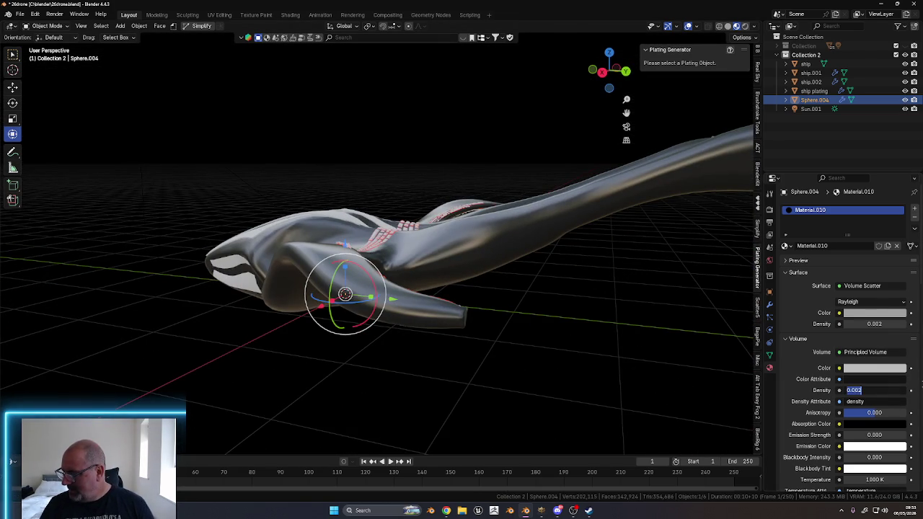
pyautogui.press('Return')
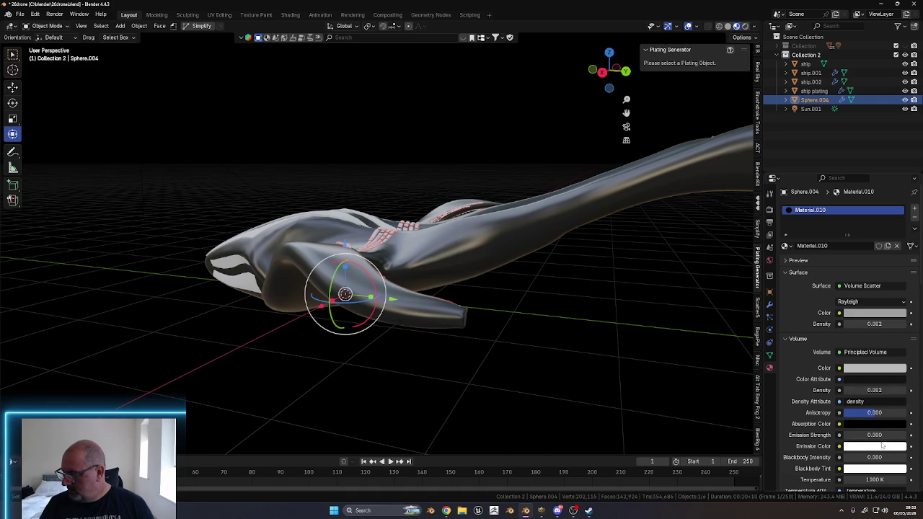
pyautogui.click(880, 436)
pyautogui.write('0')
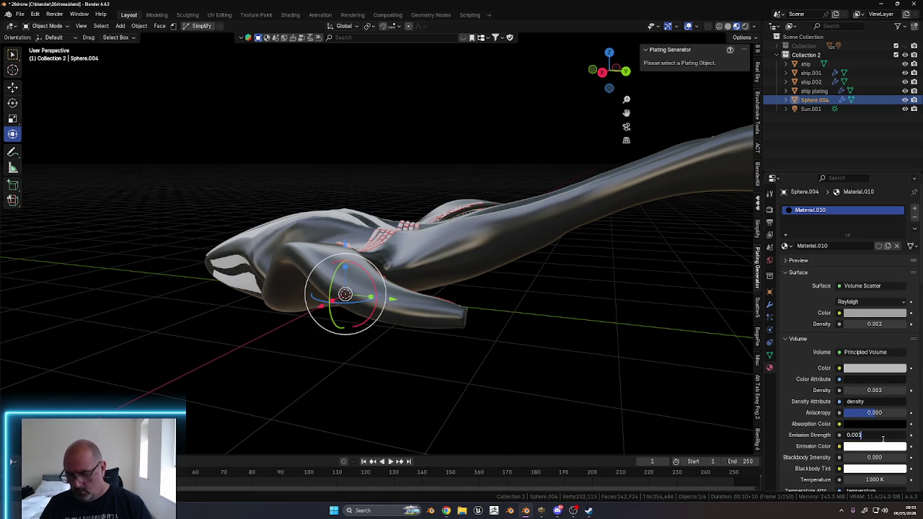
pyautogui.press('Return')
pyautogui.scroll(-3, 568, 339)
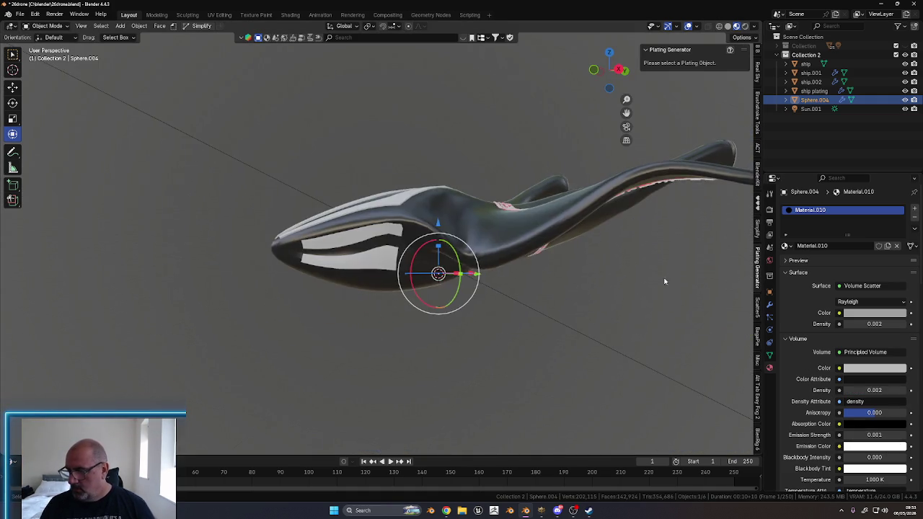
# Scale Sphere.004 down to about 0.178 so the haze hugs the ship
pyautogui.scroll(-4, 591, 322)
pyautogui.moveTo(591, 322)
pyautogui.mouseDown(button='middle')
pyautogui.moveTo(597, 360)
pyautogui.moveTo(620, 362)
pyautogui.mouseUp(button='middle')
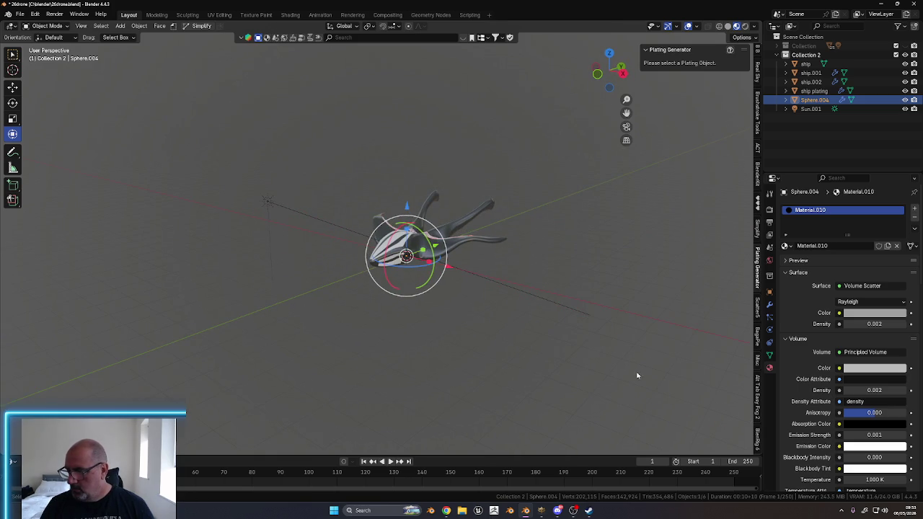
pyautogui.press('s')
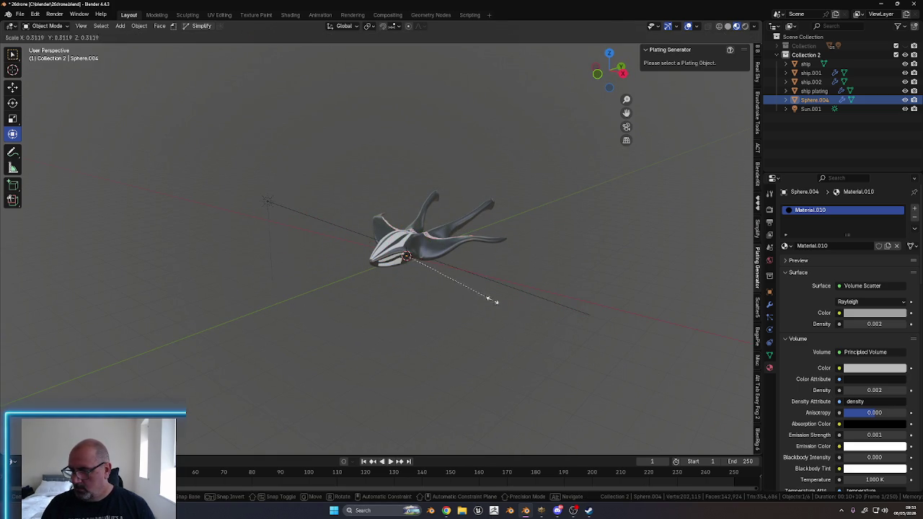
pyautogui.click(443, 286)
pyautogui.press('s')
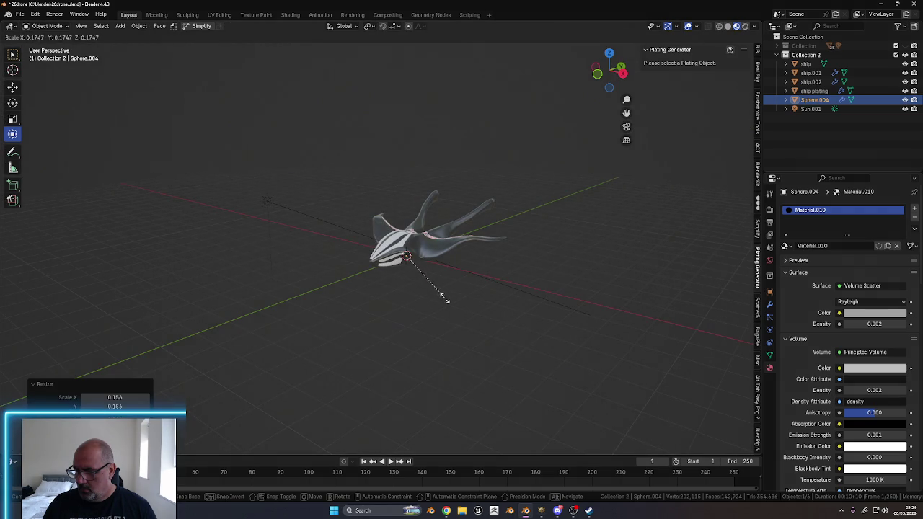
pyautogui.click(441, 295)
pyautogui.moveTo(587, 346)
pyautogui.mouseDown(button='middle')
pyautogui.moveTo(574, 327)
pyautogui.moveTo(579, 354)
pyautogui.mouseUp(button='middle')
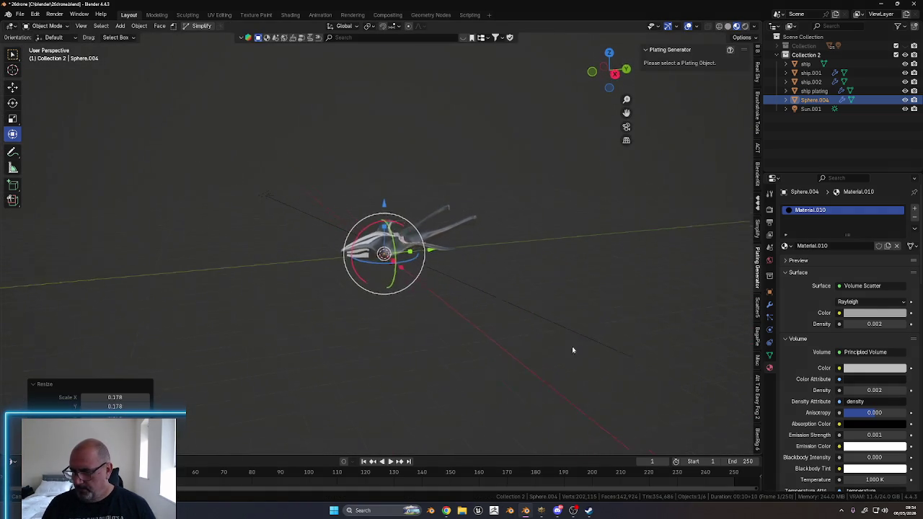
pyautogui.click(266, 217)
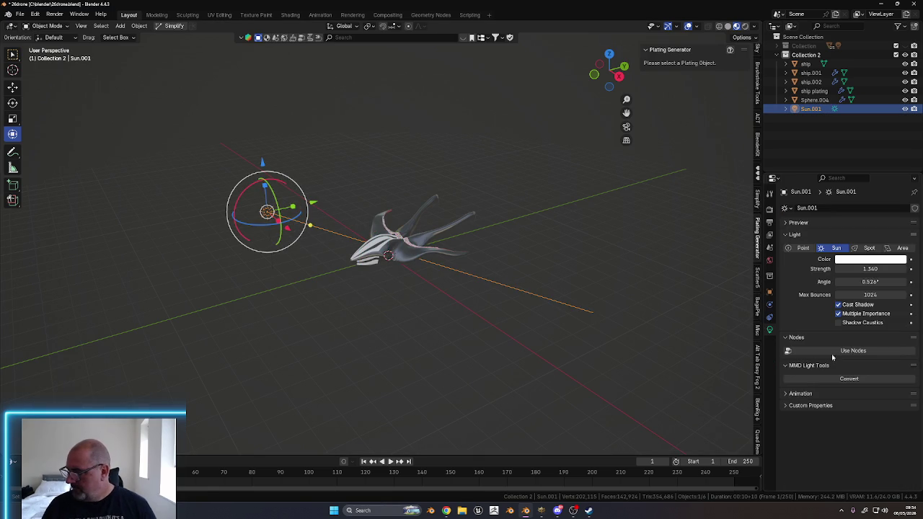
# Enable Shadow Caustics on Sun.001 and move it about 5.6 m along Y
pyautogui.click(838, 323)
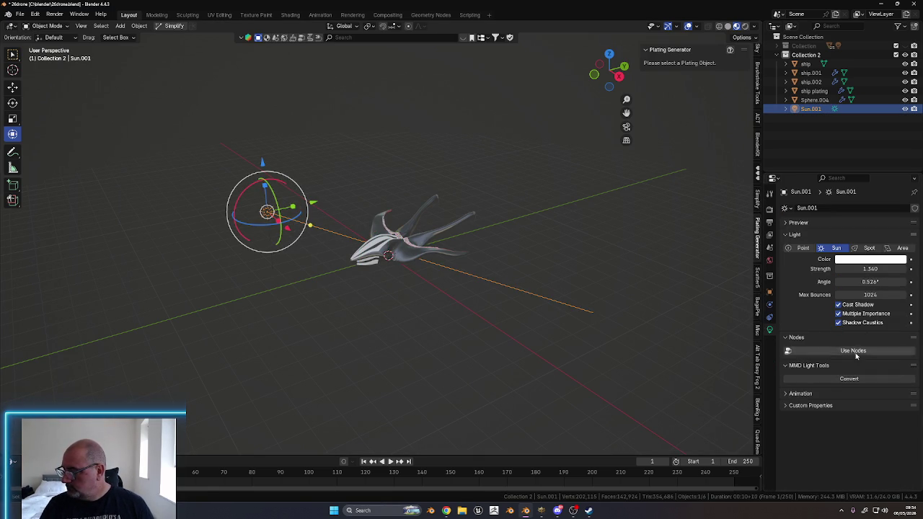
pyautogui.moveTo(744, 343); pyautogui.dragTo(396, 304, button='middle')
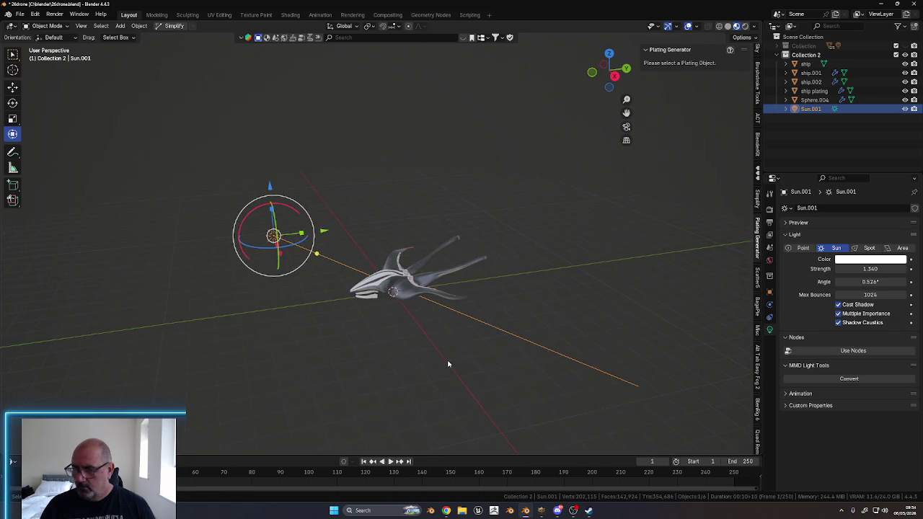
pyautogui.moveTo(323, 229); pyautogui.dragTo(191, 232)
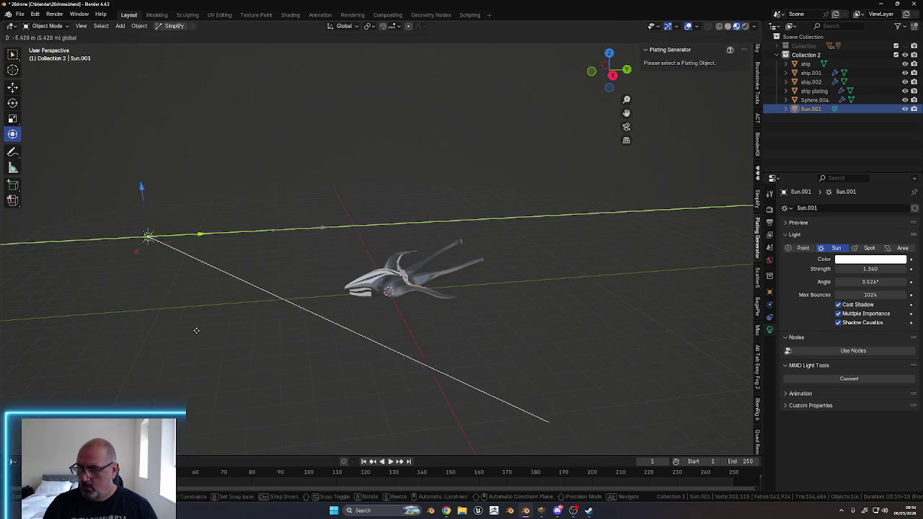
pyautogui.moveTo(517, 323)
pyautogui.mouseDown(button='middle')
pyautogui.moveTo(494, 353)
pyautogui.moveTo(507, 288)
pyautogui.moveTo(525, 315)
pyautogui.moveTo(572, 341)
pyautogui.moveTo(636, 348)
pyautogui.mouseUp(button='middle')
pyautogui.click(569, 345)
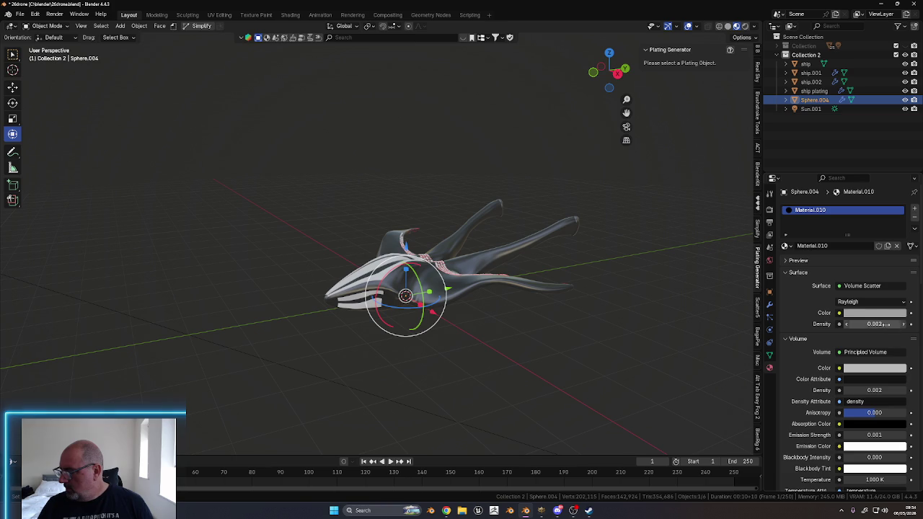
# Lower the volume material's Surface Color value to about 0.018, near black
pyautogui.click(874, 312)
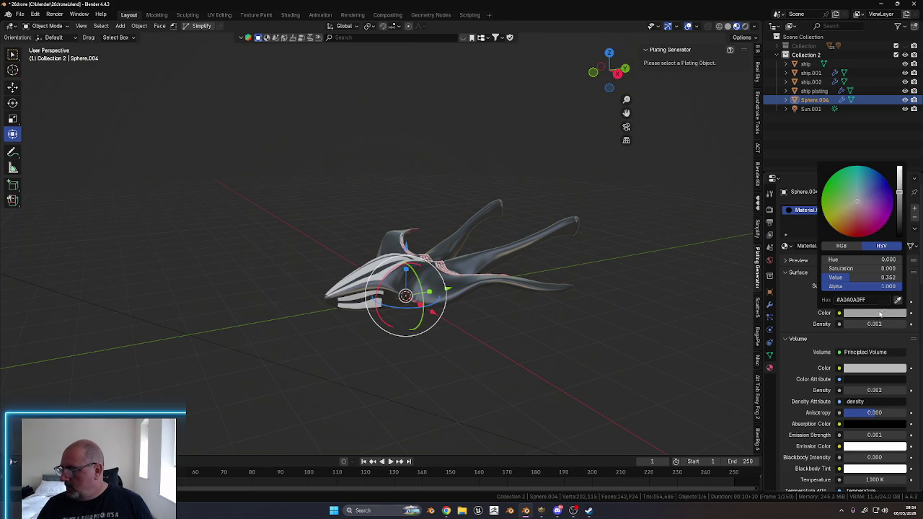
pyautogui.moveTo(899, 184)
pyautogui.mouseDown()
pyautogui.moveTo(899, 172)
pyautogui.moveTo(900, 229)
pyautogui.mouseUp()
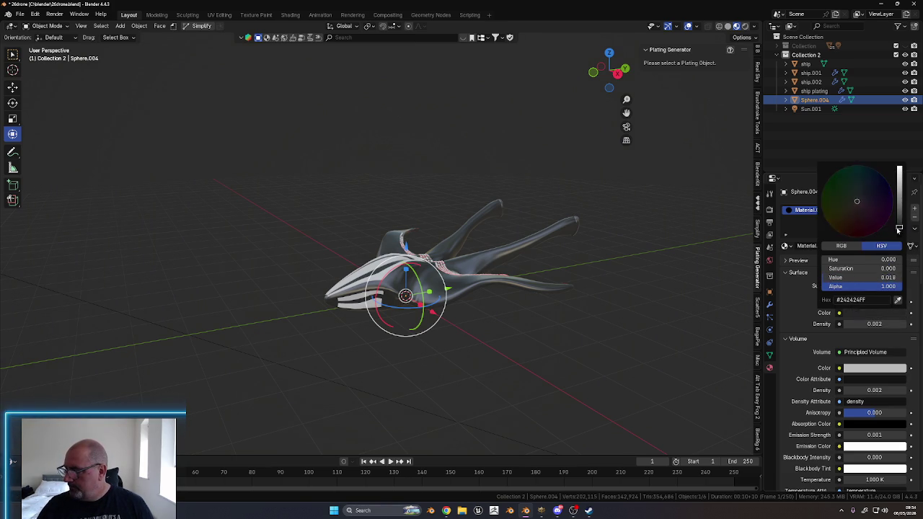
pyautogui.scroll(-1, 861, 346)
pyautogui.scroll(-3, 857, 352)
pyautogui.scroll(-2, 872, 324)
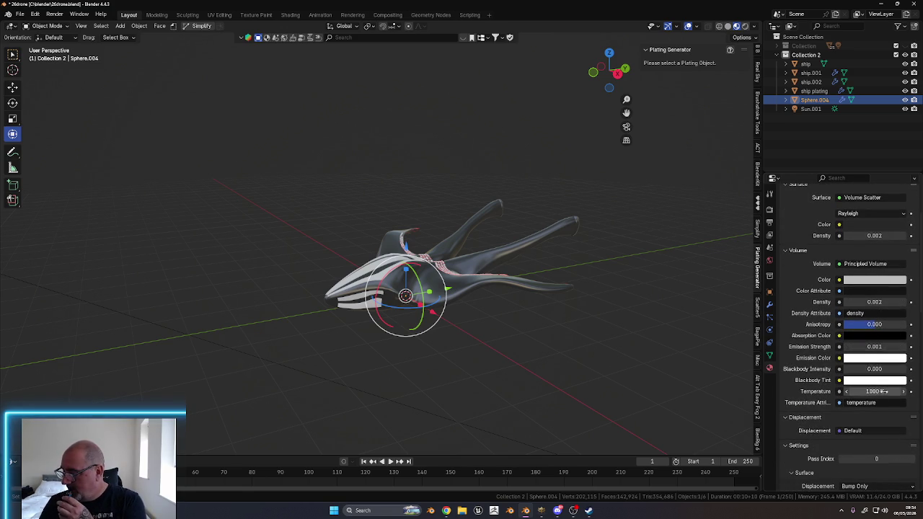
pyautogui.scroll(-2, 885, 367)
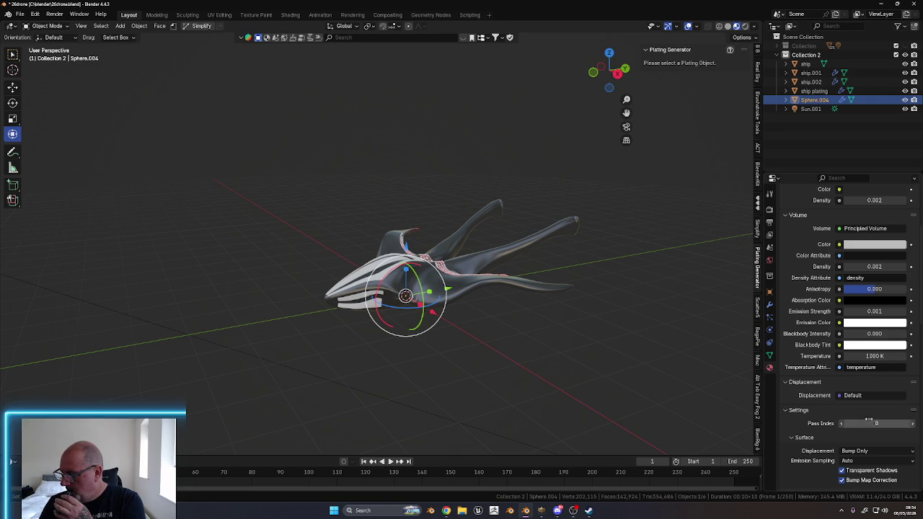
pyautogui.scroll(-5, 877, 338)
# Review the material settings and switch to the Geometry Nodes workspace
pyautogui.scroll(3, 857, 439)
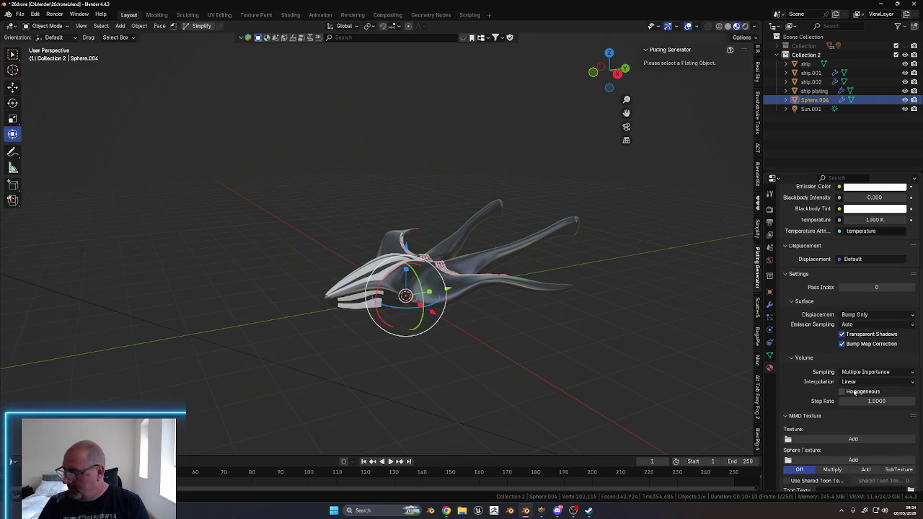
pyautogui.scroll(2, 843, 375)
pyautogui.scroll(4, 831, 301)
pyautogui.scroll(3, 829, 324)
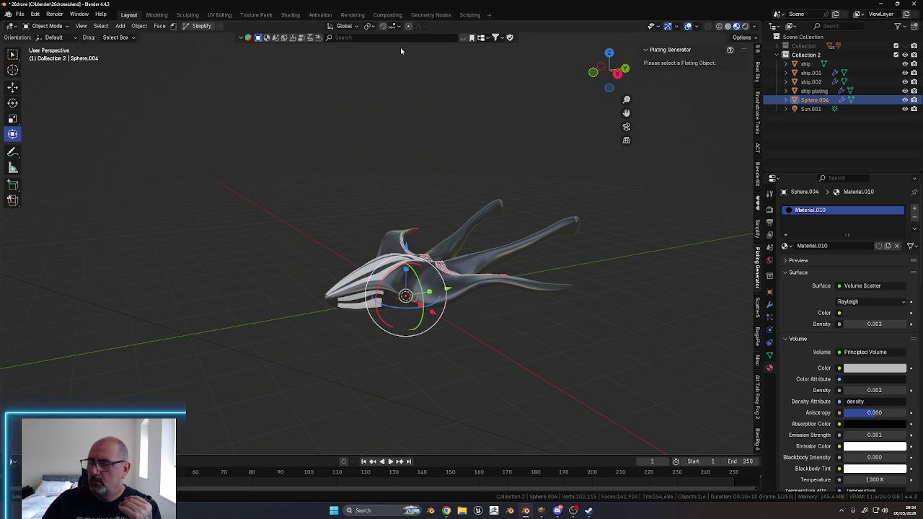
pyautogui.click(431, 15)
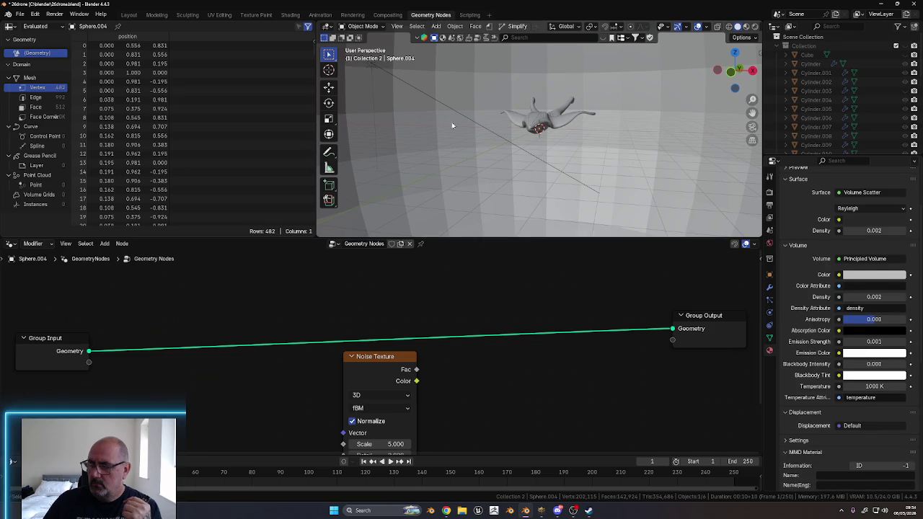
pyautogui.moveTo(558, 219); pyautogui.dragTo(649, 188, button='middle')
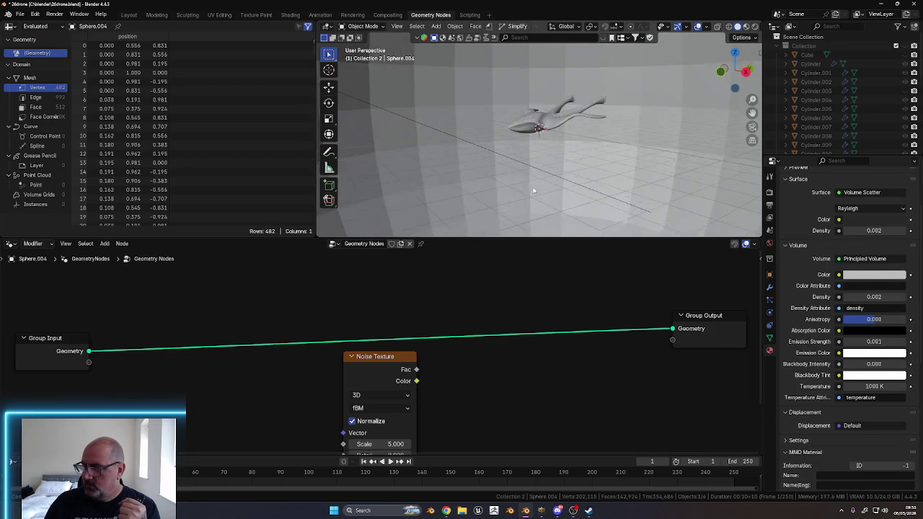
pyautogui.click(754, 27)
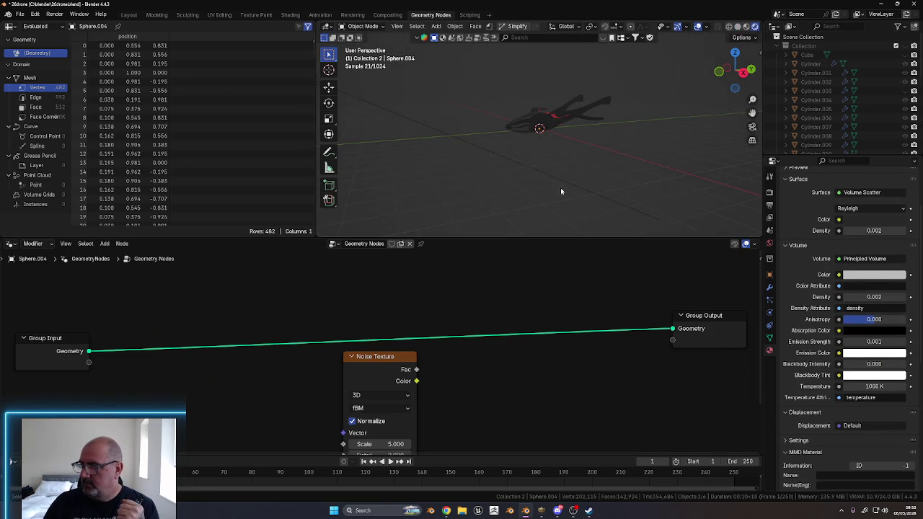
pyautogui.moveTo(586, 175)
pyautogui.mouseDown(button='middle')
pyautogui.moveTo(569, 206)
pyautogui.moveTo(597, 250)
pyautogui.mouseUp(button='middle')
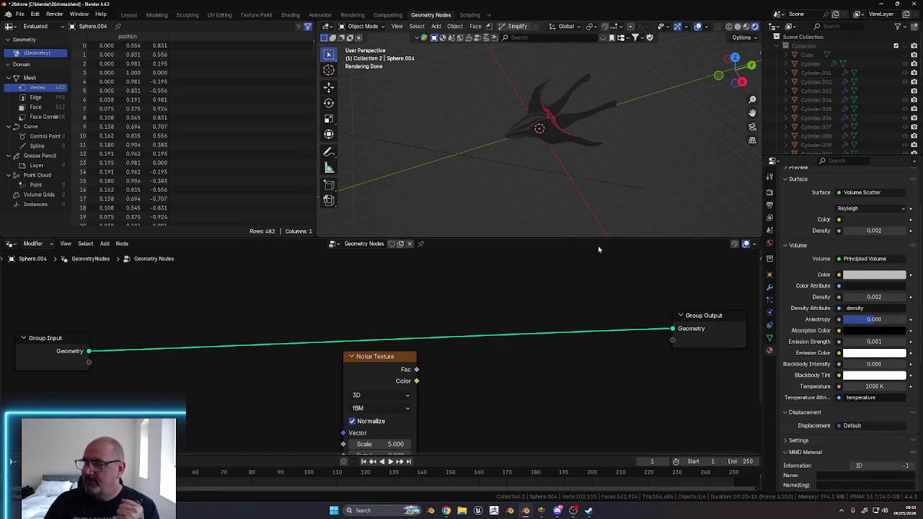
pyautogui.click(129, 16)
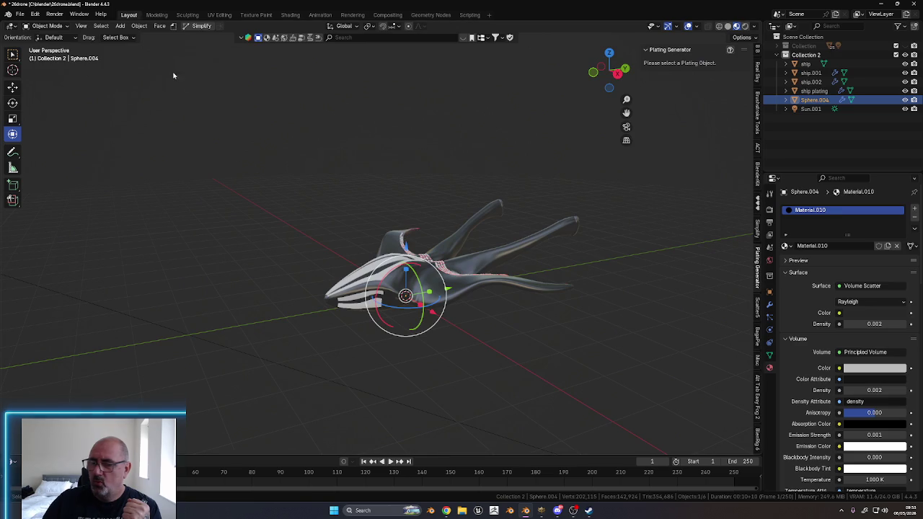
# Switch the main viewport to Rendered shading and orbit around the ship to inspect the haze
pyautogui.click(745, 26)
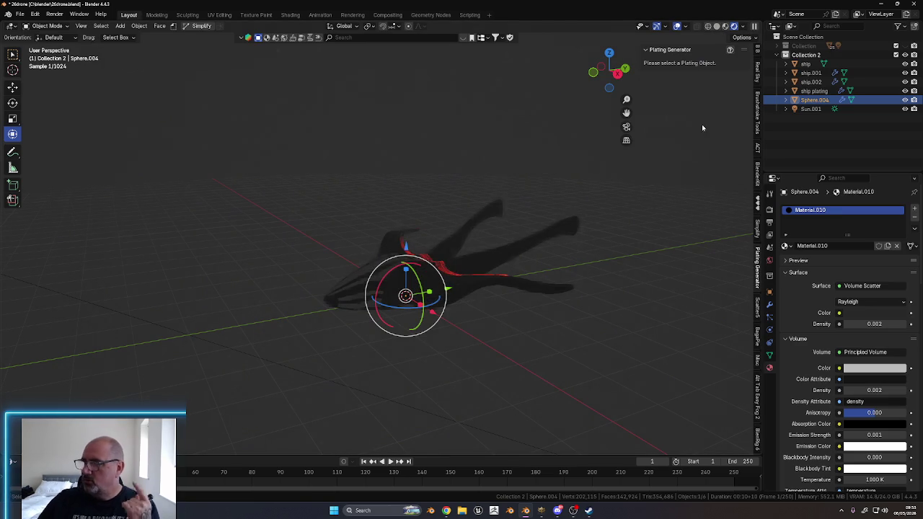
pyautogui.moveTo(571, 385)
pyautogui.mouseDown(button='middle')
pyautogui.moveTo(588, 370)
pyautogui.moveTo(585, 398)
pyautogui.moveTo(596, 406)
pyautogui.mouseUp(button='middle')
pyautogui.scroll(4, 564, 355)
pyautogui.moveTo(563, 355)
pyautogui.mouseDown(button='middle')
pyautogui.moveTo(498, 333)
pyautogui.moveTo(591, 358)
pyautogui.moveTo(547, 373)
pyautogui.moveTo(605, 356)
pyautogui.moveTo(574, 354)
pyautogui.moveTo(623, 334)
pyautogui.moveTo(567, 272)
pyautogui.mouseUp(button='middle')
pyautogui.scroll(-5, 559, 299)
pyautogui.moveTo(548, 323); pyautogui.dragTo(294, 297, button='middle')
pyautogui.click(313, 277)
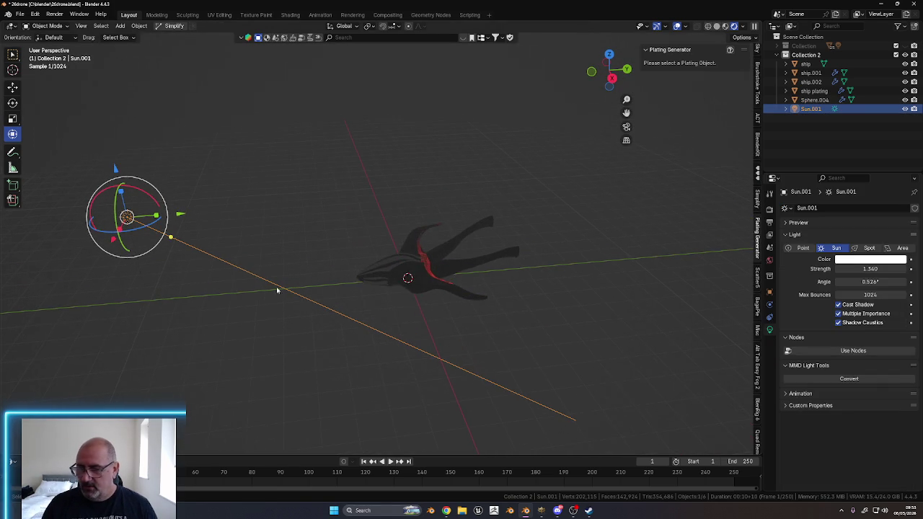
pyautogui.moveTo(180, 216); pyautogui.dragTo(409, 334)
pyautogui.moveTo(409, 334)
pyautogui.mouseDown(button='middle')
pyautogui.moveTo(478, 353)
pyautogui.moveTo(525, 258)
pyautogui.moveTo(526, 344)
pyautogui.moveTo(637, 369)
pyautogui.mouseUp(button='middle')
pyautogui.moveTo(864, 269); pyautogui.dragTo(884, 268)
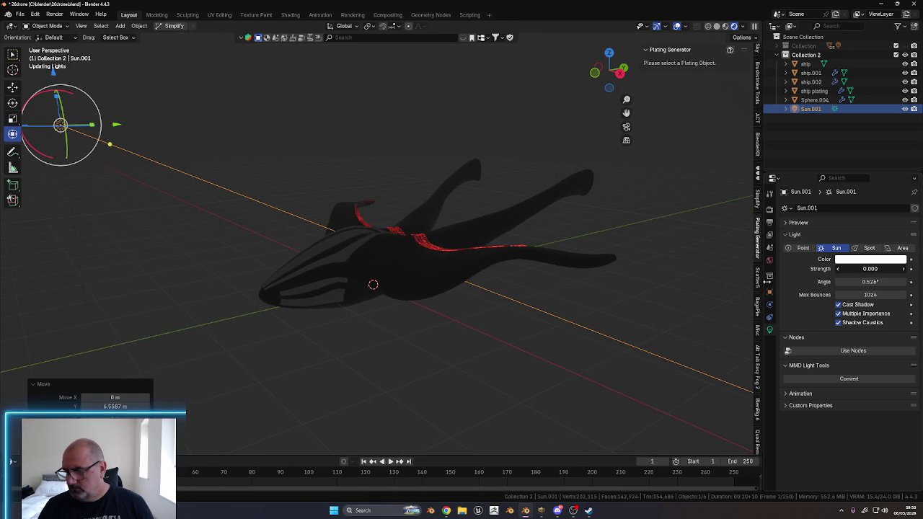
pyautogui.moveTo(775, 281); pyautogui.dragTo(716, 290)
pyautogui.moveTo(885, 269); pyautogui.dragTo(898, 269)
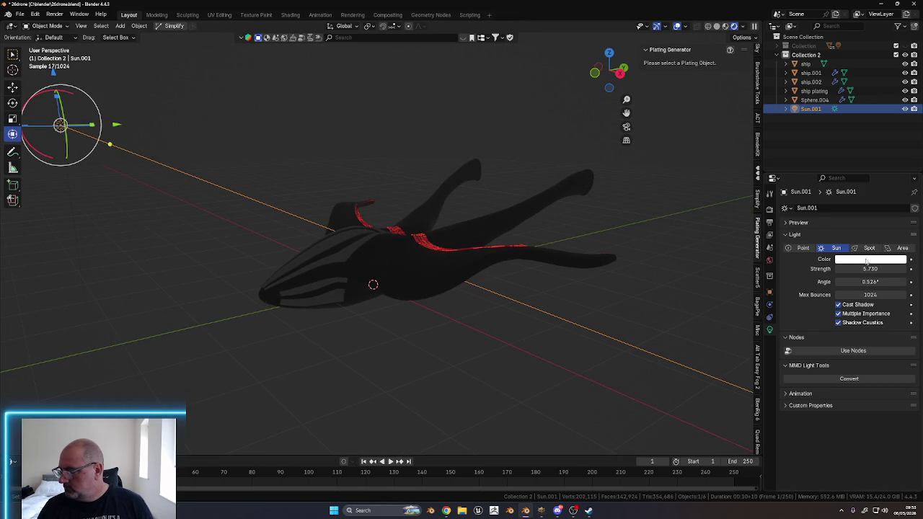
pyautogui.click(865, 260)
pyautogui.moveTo(857, 158); pyautogui.dragTo(852, 171)
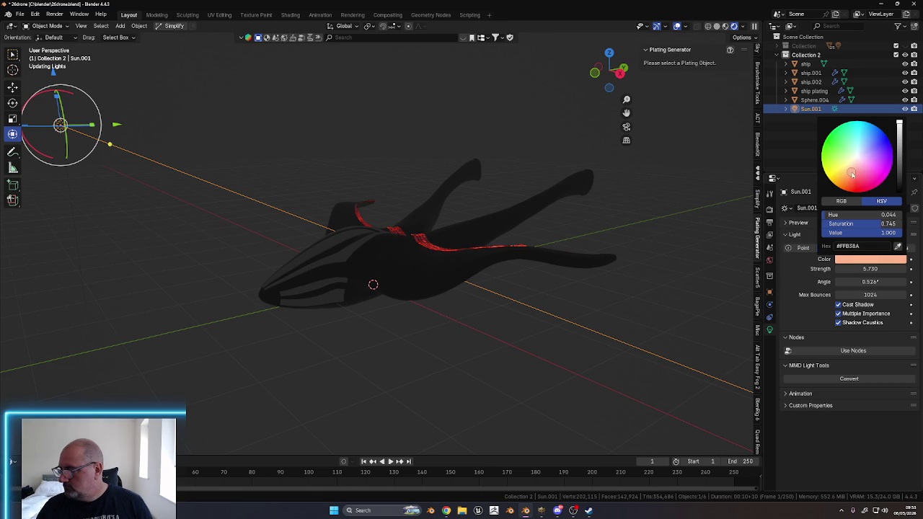
pyautogui.moveTo(591, 323); pyautogui.dragTo(581, 377, button='middle')
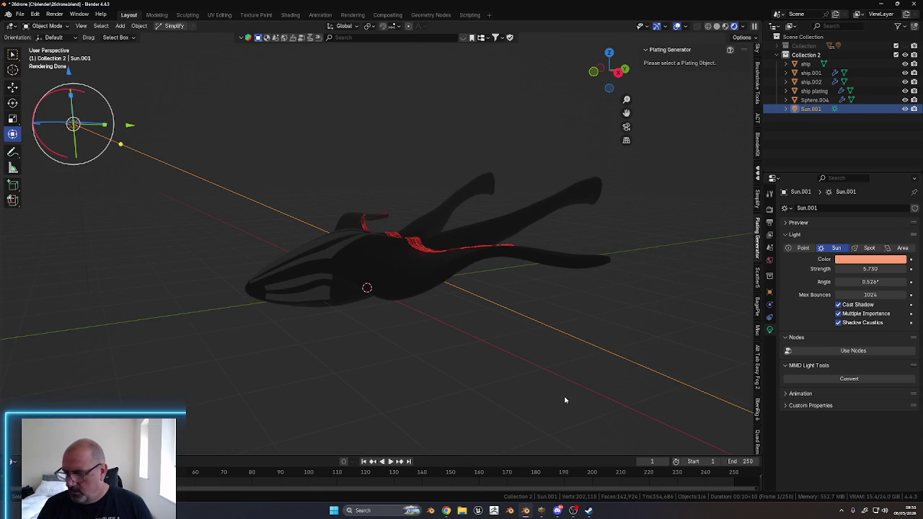
pyautogui.moveTo(126, 236); pyautogui.dragTo(242, 117)
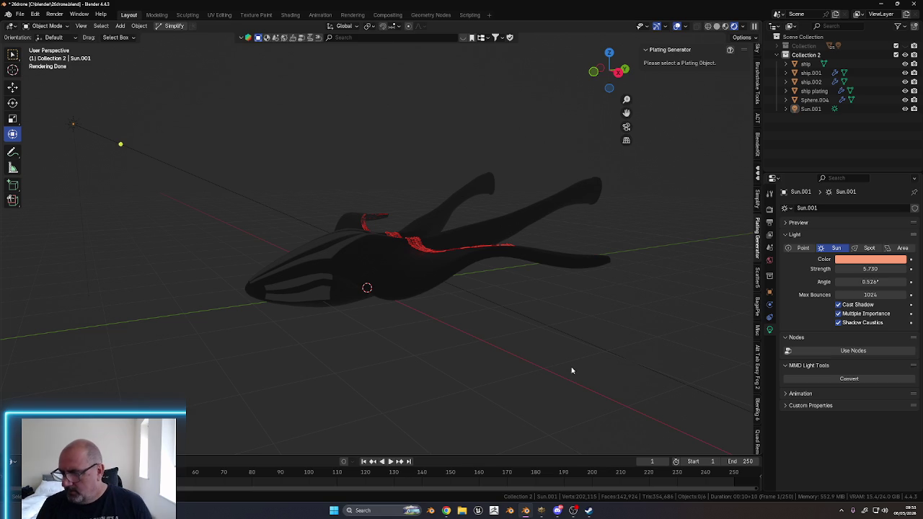
pyautogui.moveTo(570, 367)
pyautogui.mouseDown(button='middle')
pyautogui.moveTo(587, 357)
pyautogui.moveTo(546, 372)
pyautogui.moveTo(600, 350)
pyautogui.mouseUp(button='middle')
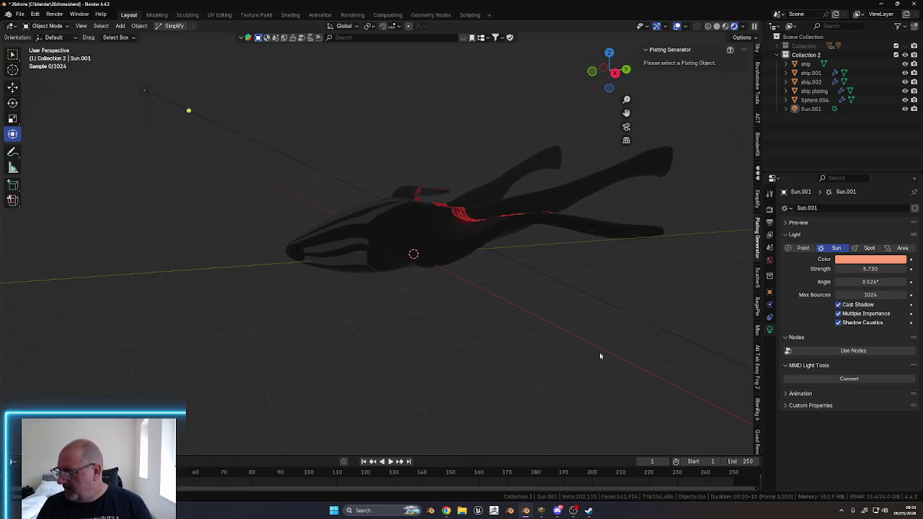
pyautogui.hotkey('ctrl', 'z')
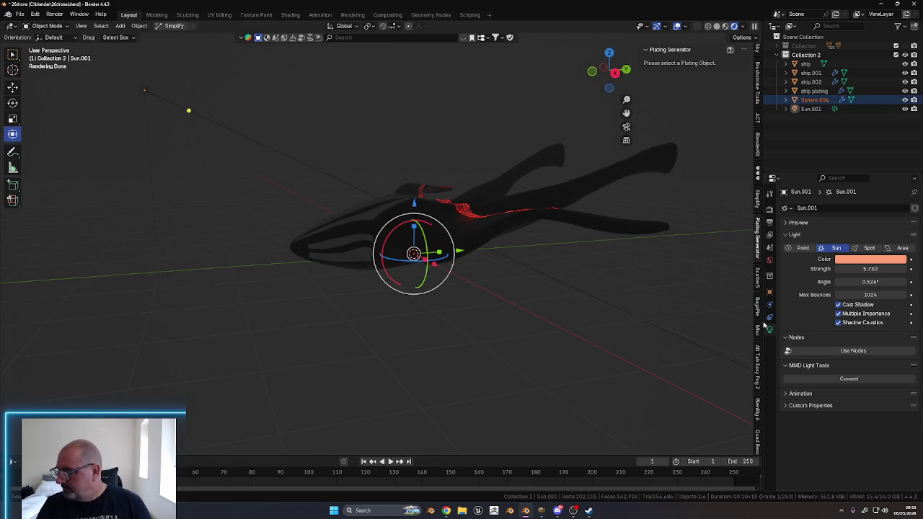
# Set the Volume Color of Sphere.004's Material.010 to black
pyautogui.hotkey('ctrl', 'z')
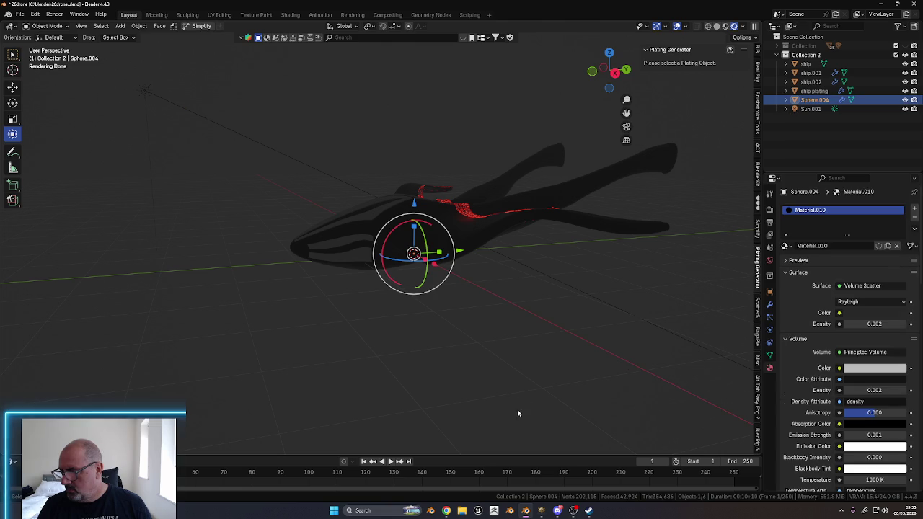
pyautogui.scroll(-1, 878, 357)
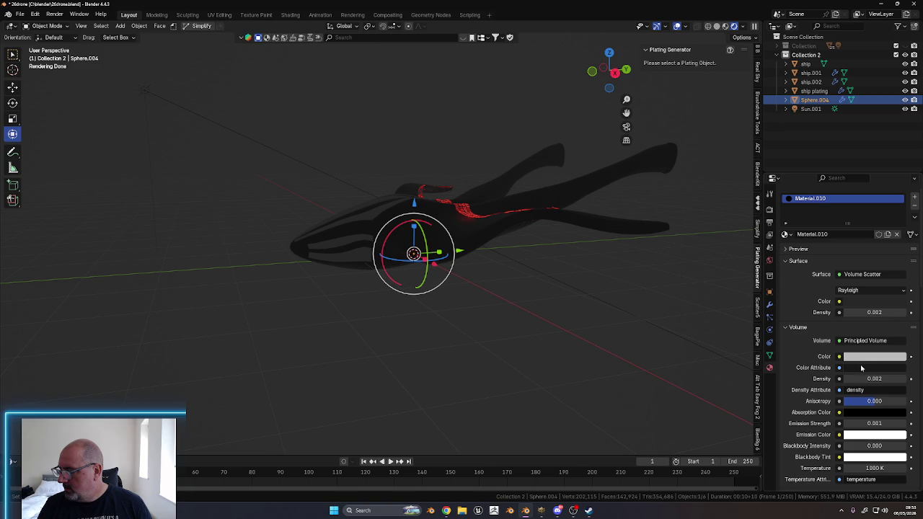
pyautogui.click(865, 358)
pyautogui.moveTo(897, 252)
pyautogui.mouseDown()
pyautogui.moveTo(899, 216)
pyautogui.moveTo(899, 276)
pyautogui.mouseUp()
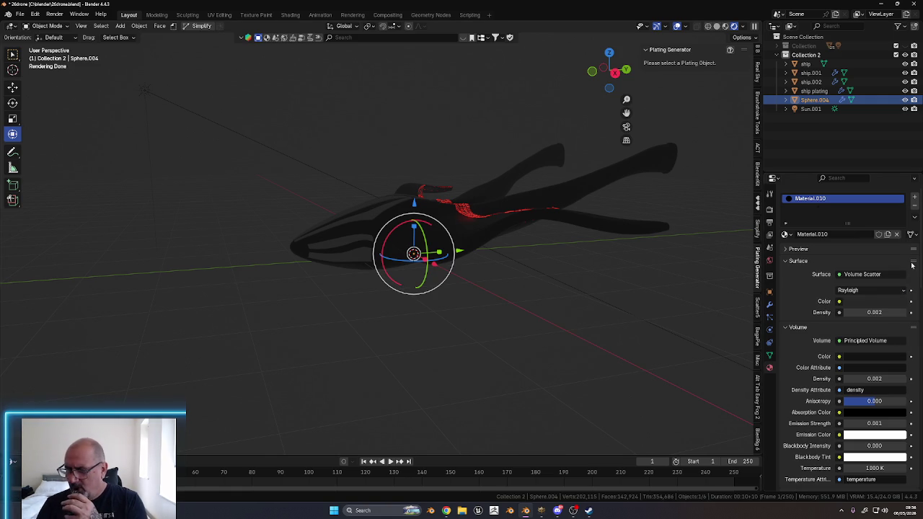
# Orbit and zoom in on the ship, then select its hull for editing
pyautogui.moveTo(546, 373); pyautogui.dragTo(541, 391, button='middle')
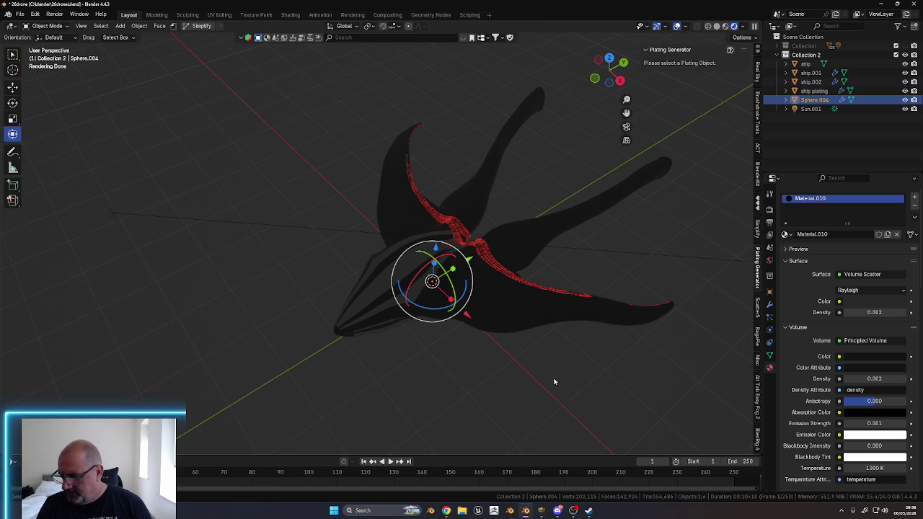
pyautogui.moveTo(545, 377); pyautogui.dragTo(534, 371, button='middle')
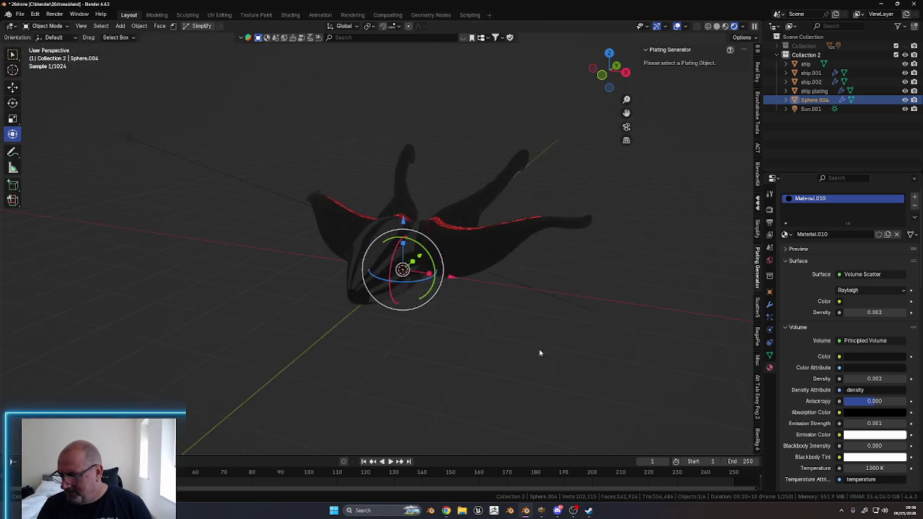
pyautogui.scroll(1, 534, 371)
pyautogui.scroll(2, 555, 367)
pyautogui.scroll(2, 579, 278)
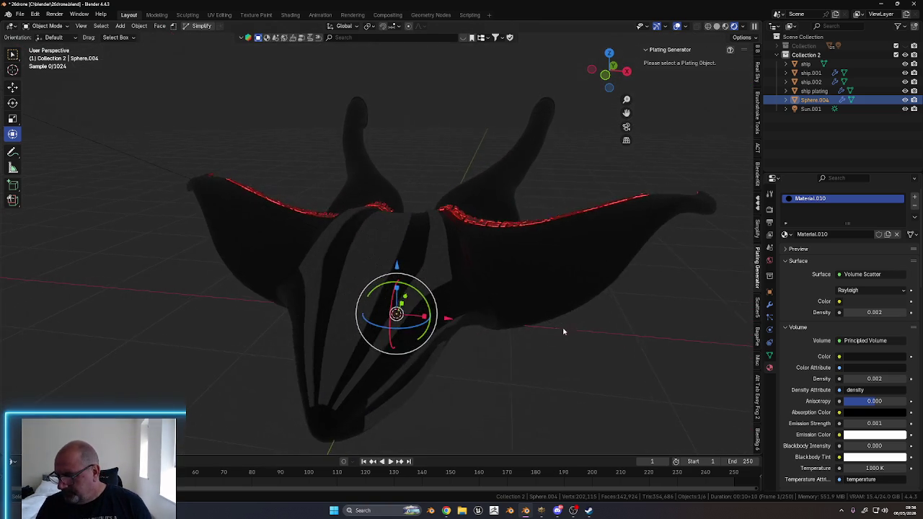
pyautogui.scroll(1, 565, 329)
pyautogui.click(543, 305)
pyautogui.hotkey('ctrl', 'Tab')
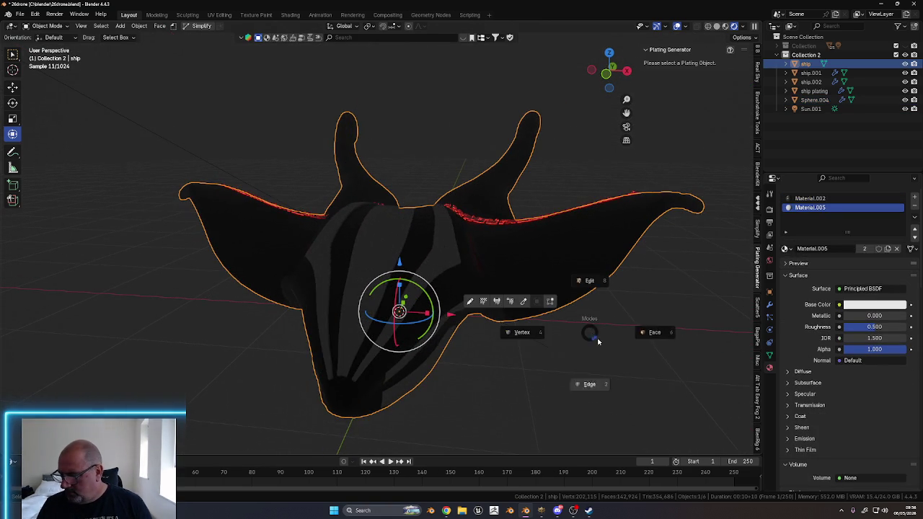
# Put the ship hull in face-select Edit Mode and clear the existing selection
pyautogui.click(661, 333)
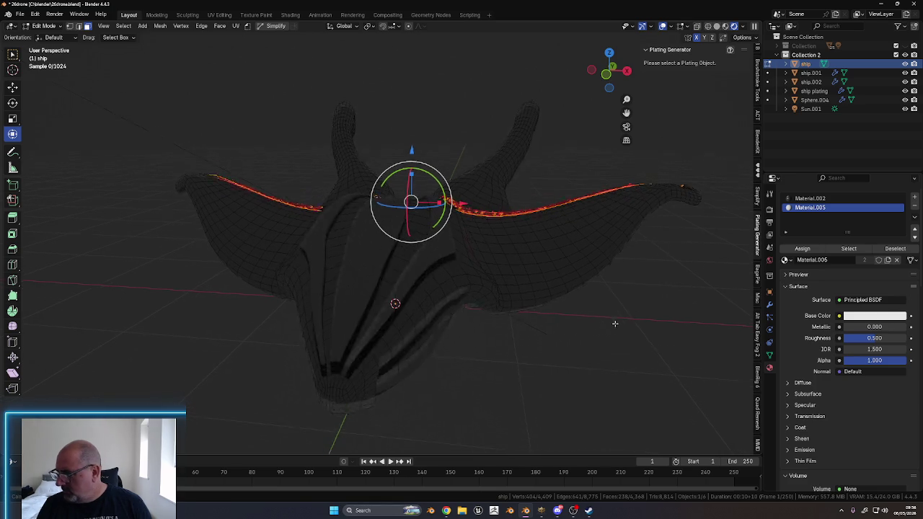
pyautogui.moveTo(538, 315); pyautogui.dragTo(532, 295, button='middle')
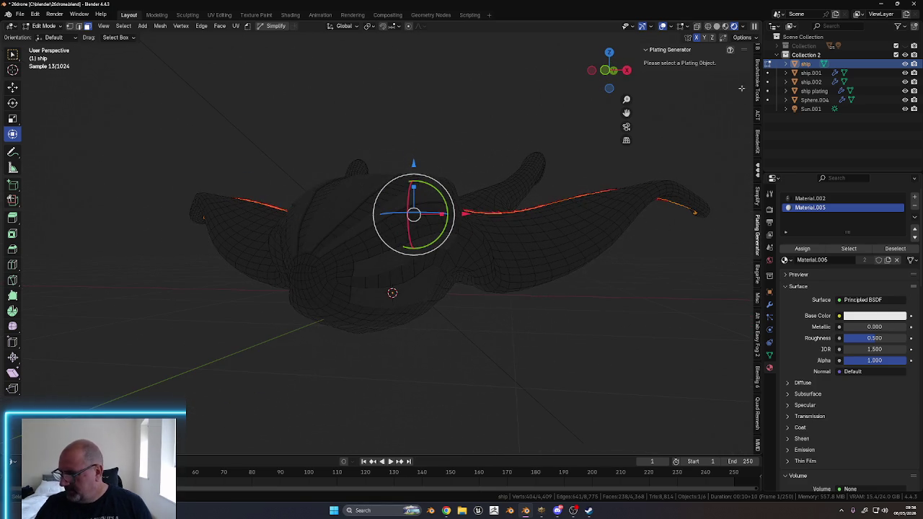
pyautogui.click(609, 71)
pyautogui.click(609, 70)
pyautogui.moveTo(610, 71)
pyautogui.mouseDown()
pyautogui.moveTo(568, 292)
pyautogui.moveTo(418, 260)
pyautogui.mouseUp()
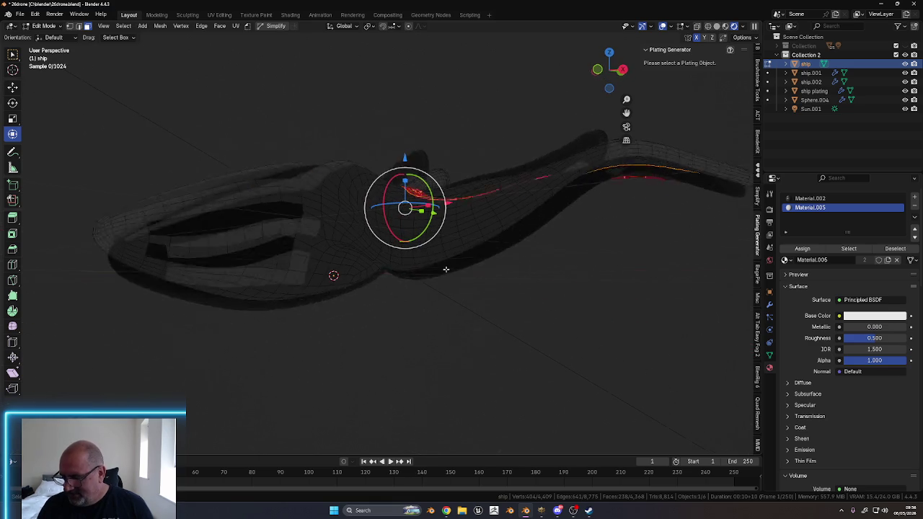
pyautogui.moveTo(459, 269)
pyautogui.mouseDown(button='middle')
pyautogui.moveTo(393, 304)
pyautogui.moveTo(466, 311)
pyautogui.moveTo(434, 331)
pyautogui.moveTo(443, 339)
pyautogui.moveTo(373, 336)
pyautogui.moveTo(414, 333)
pyautogui.moveTo(414, 325)
pyautogui.mouseUp(button='middle')
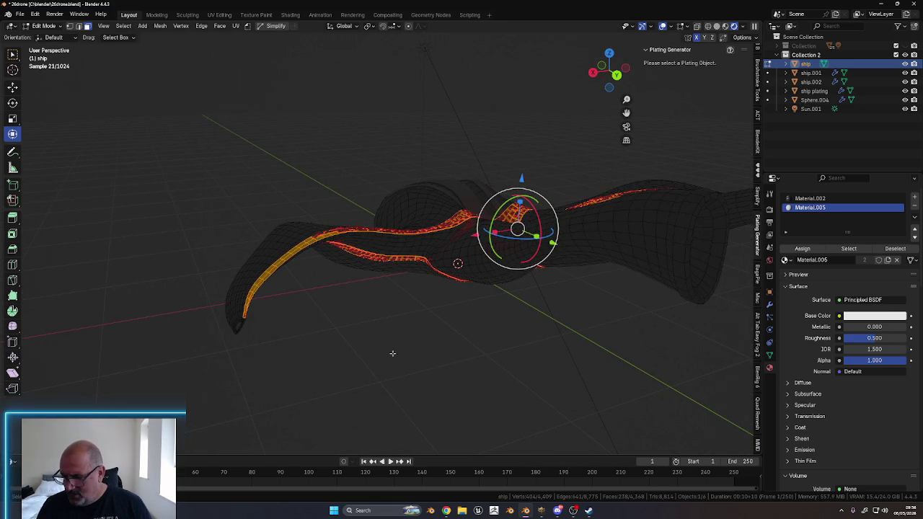
pyautogui.click(381, 374)
pyautogui.moveTo(385, 365); pyautogui.dragTo(388, 366, button='middle')
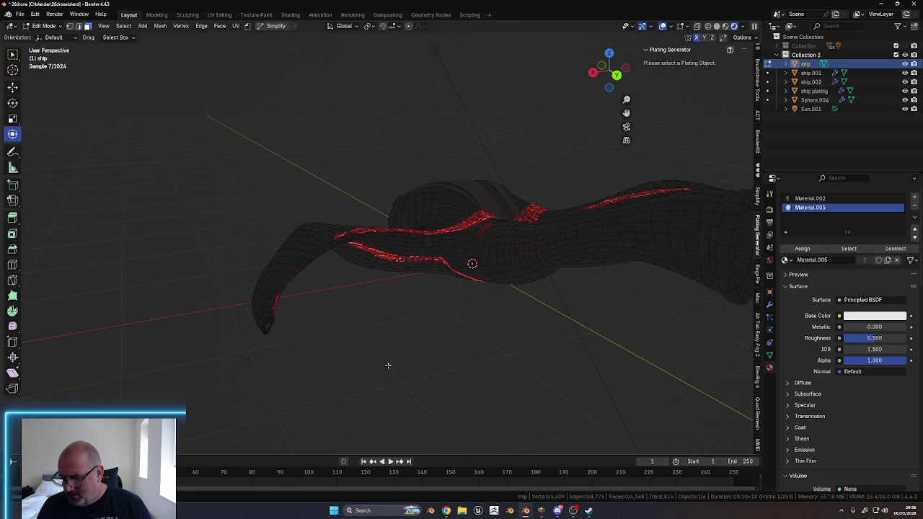
# Select the tail-tip face and the oval opening faces on the hull
pyautogui.click(267, 326)
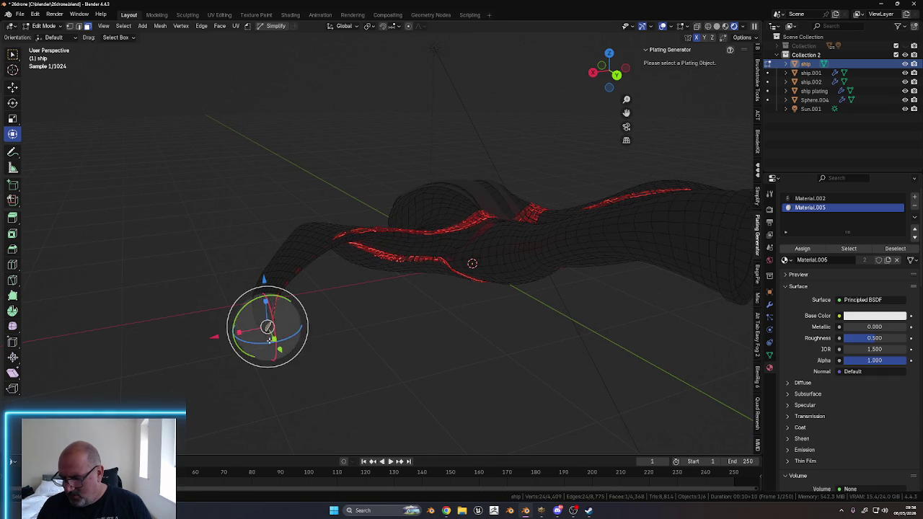
pyautogui.moveTo(554, 304); pyautogui.dragTo(487, 318, button='middle')
pyautogui.keyDown('shift'); pyautogui.click(488, 318); pyautogui.keyUp('shift')
pyautogui.moveTo(586, 343)
pyautogui.mouseDown(button='middle')
pyautogui.moveTo(644, 346)
pyautogui.moveTo(468, 332)
pyautogui.mouseUp(button='middle')
pyautogui.moveTo(606, 348)
pyautogui.mouseDown(button='middle')
pyautogui.moveTo(474, 336)
pyautogui.moveTo(439, 348)
pyautogui.mouseUp(button='middle')
pyautogui.keyDown('shift'); pyautogui.click(408, 241); pyautogui.keyUp('shift')
pyautogui.moveTo(556, 343); pyautogui.dragTo(532, 281, button='middle')
pyautogui.moveTo(522, 268); pyautogui.dragTo(554, 272, button='middle')
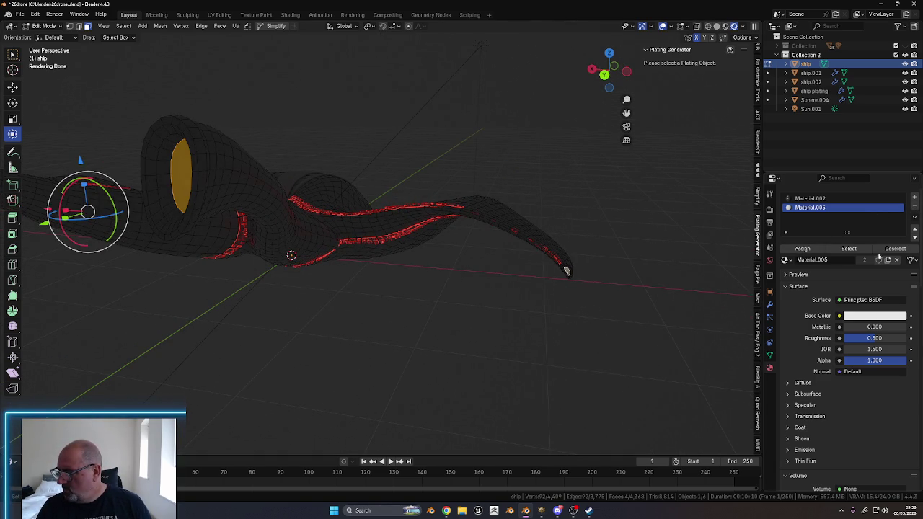
# Add a new material slot using Material.007 and assign it to the selected faces
pyautogui.click(914, 197)
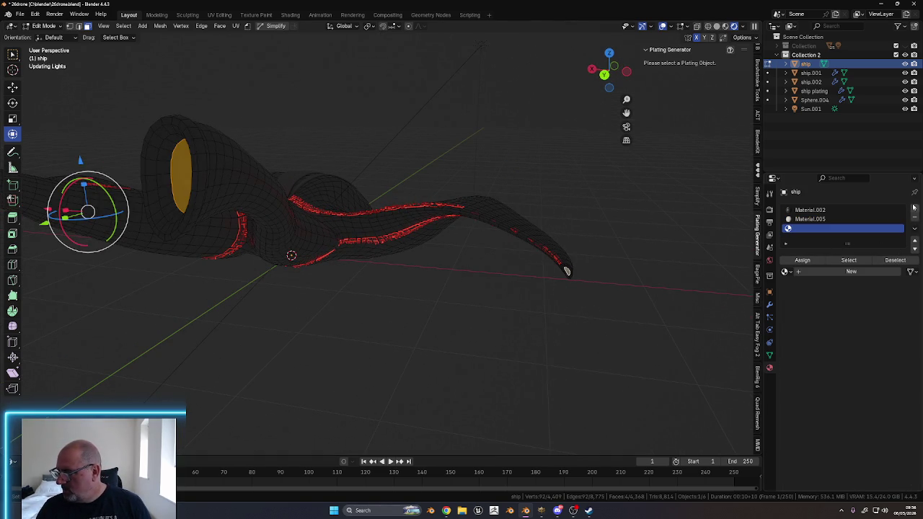
pyautogui.click(832, 275)
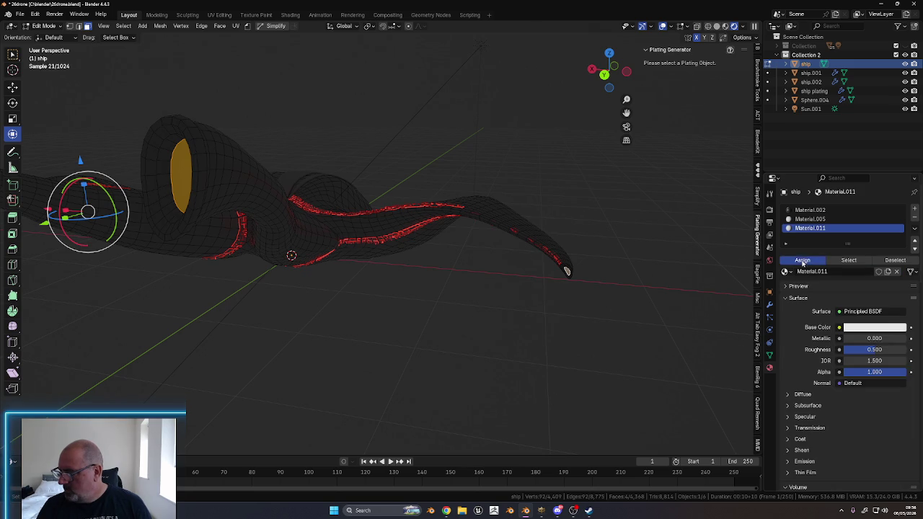
pyautogui.click(785, 271)
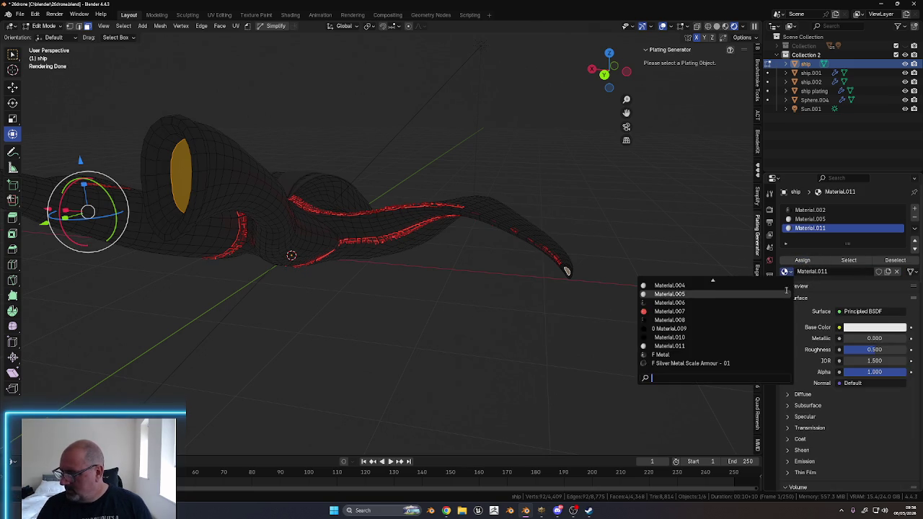
pyautogui.click(666, 310)
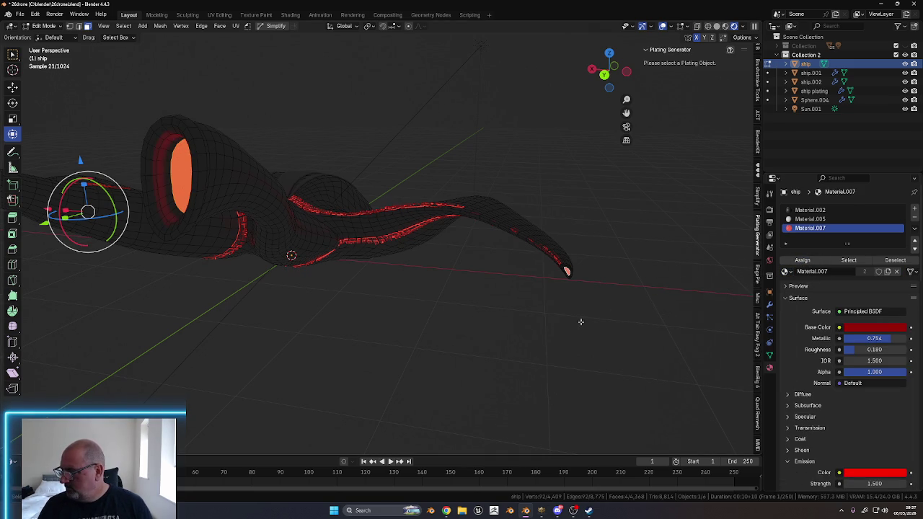
pyautogui.click(801, 260)
# Return the ship to Object Mode and deselect it
pyautogui.moveTo(437, 340); pyautogui.dragTo(610, 233, button='middle')
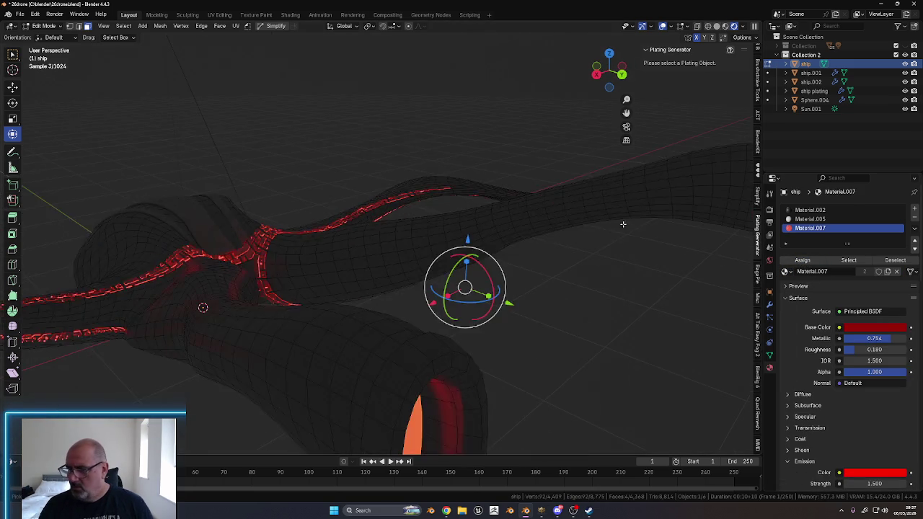
pyautogui.scroll(-5, 610, 233)
pyautogui.hotkey('ctrl', 'Tab')
pyautogui.click(544, 311)
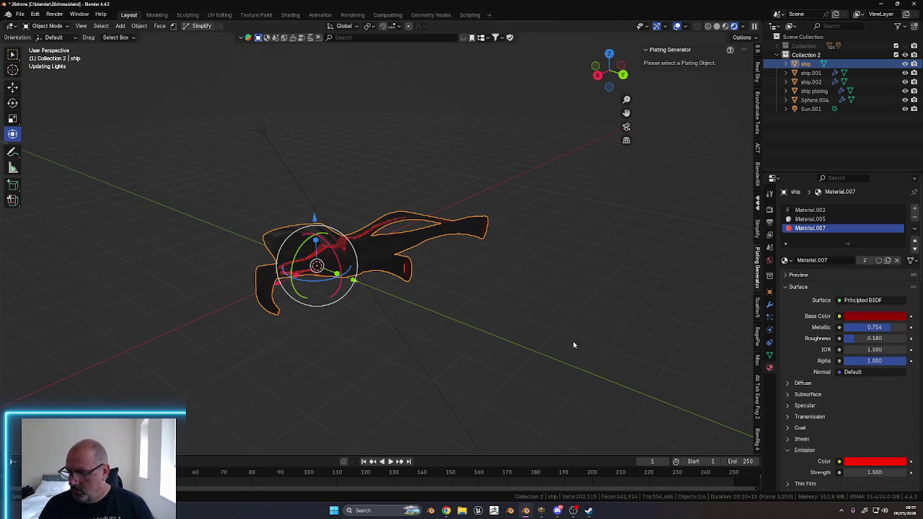
pyautogui.moveTo(566, 344); pyautogui.dragTo(527, 334, button='middle')
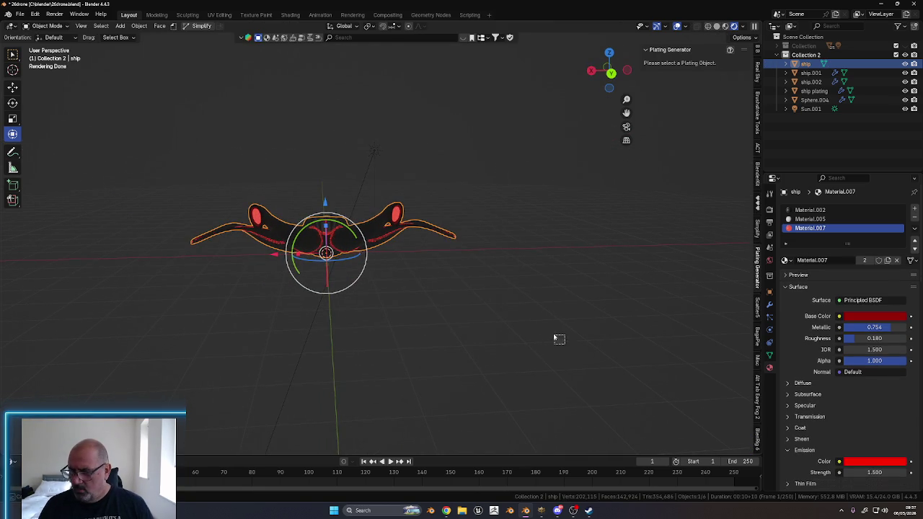
pyautogui.click(196, 151)
# Orbit around the ship and select the Sphere.004 volume object
pyautogui.moveTo(429, 324)
pyautogui.mouseDown(button='middle')
pyautogui.moveTo(529, 336)
pyautogui.moveTo(589, 356)
pyautogui.moveTo(488, 354)
pyautogui.moveTo(553, 359)
pyautogui.moveTo(542, 350)
pyautogui.moveTo(570, 372)
pyautogui.moveTo(524, 382)
pyautogui.moveTo(510, 339)
pyautogui.mouseUp(button='middle')
pyautogui.scroll(5, 497, 346)
pyautogui.scroll(-1, 488, 319)
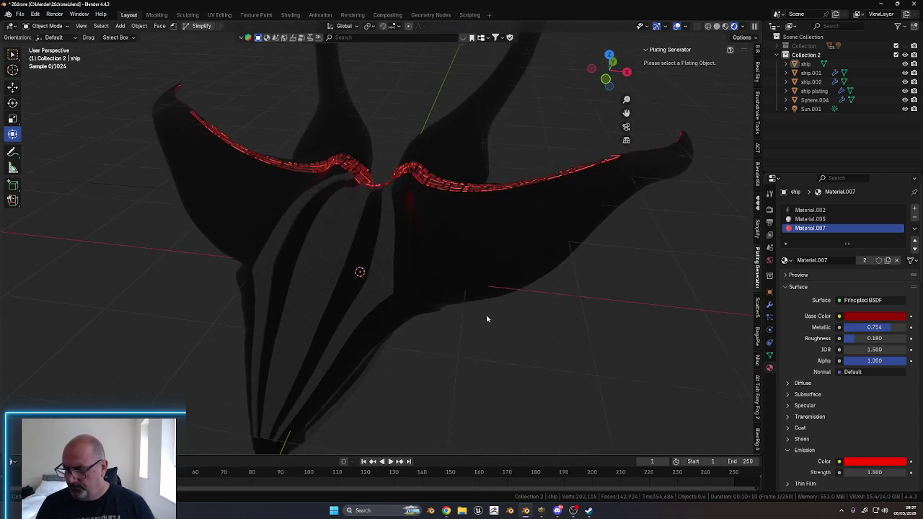
pyautogui.scroll(-1, 476, 319)
pyautogui.moveTo(498, 325)
pyautogui.mouseDown(button='middle')
pyautogui.moveTo(519, 307)
pyautogui.moveTo(504, 338)
pyautogui.mouseUp(button='middle')
pyautogui.click(552, 380)
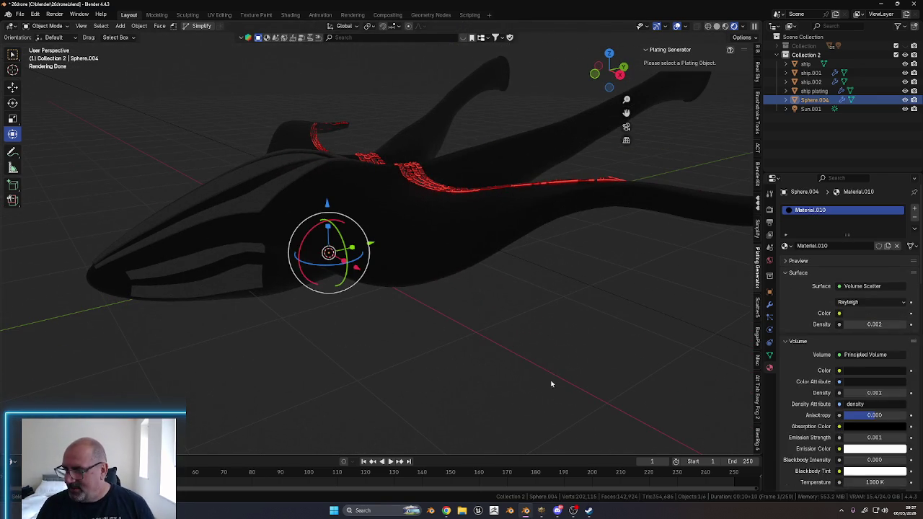
pyautogui.rightClick(546, 386)
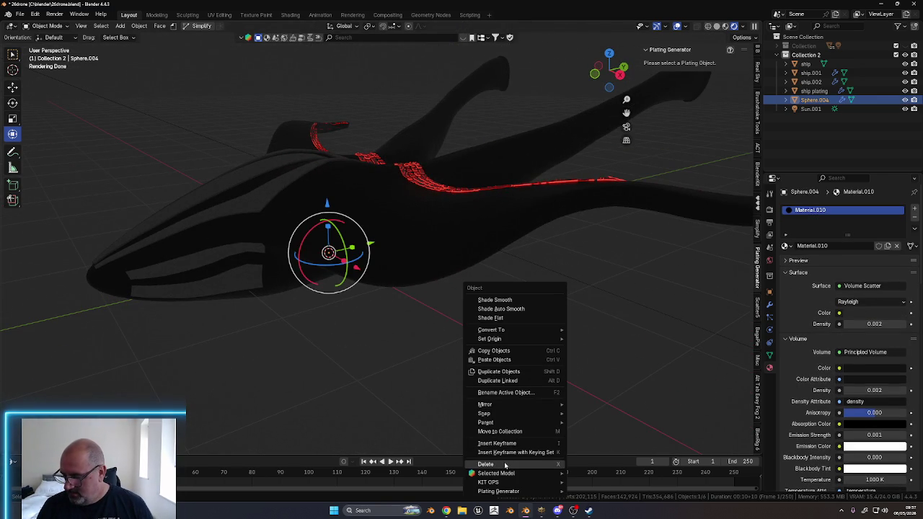
pyautogui.click(504, 464)
pyautogui.moveTo(500, 324); pyautogui.dragTo(490, 334, button='middle')
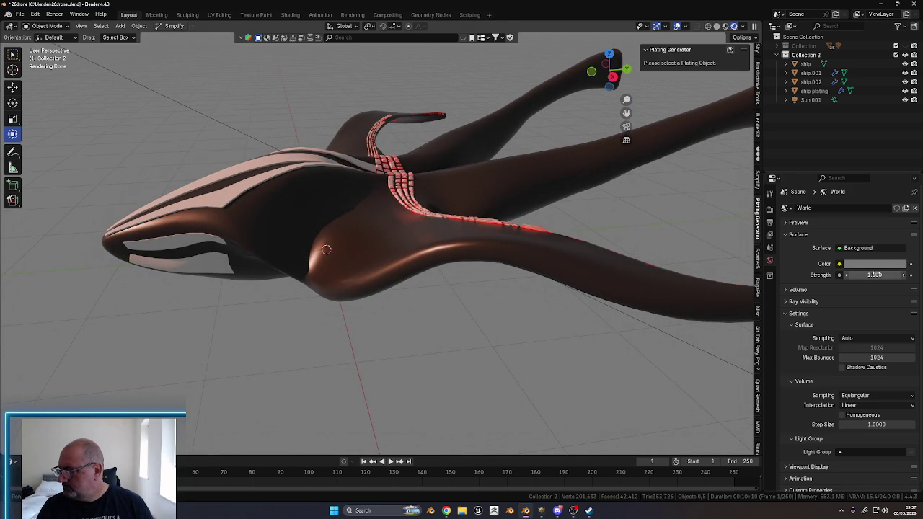
pyautogui.click(871, 265)
pyautogui.moveTo(899, 157); pyautogui.dragTo(900, 173)
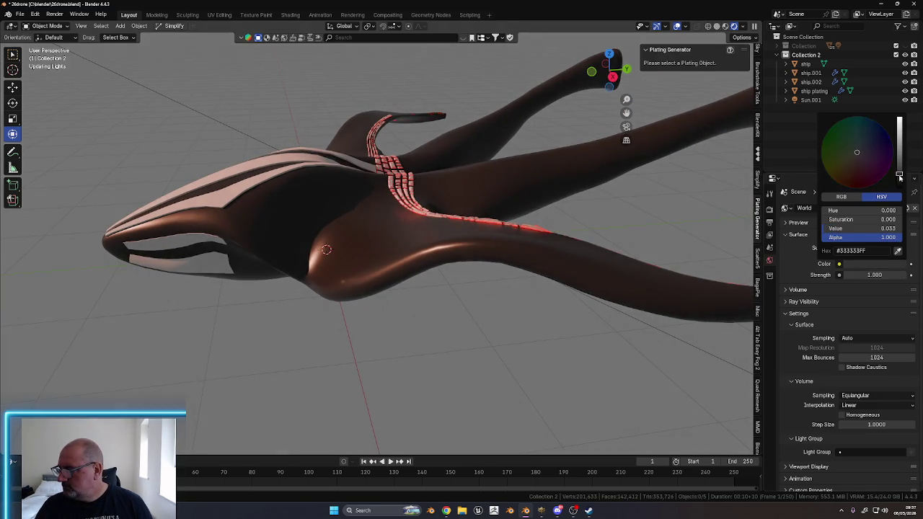
pyautogui.scroll(-5, 480, 385)
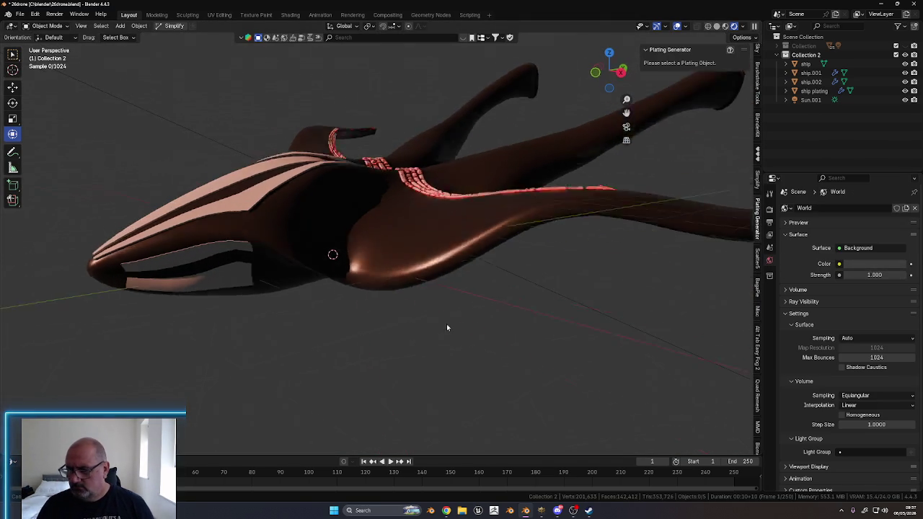
pyautogui.moveTo(480, 385)
pyautogui.mouseDown(button='middle')
pyautogui.moveTo(502, 340)
pyautogui.moveTo(591, 312)
pyautogui.moveTo(510, 363)
pyautogui.mouseUp(button='middle')
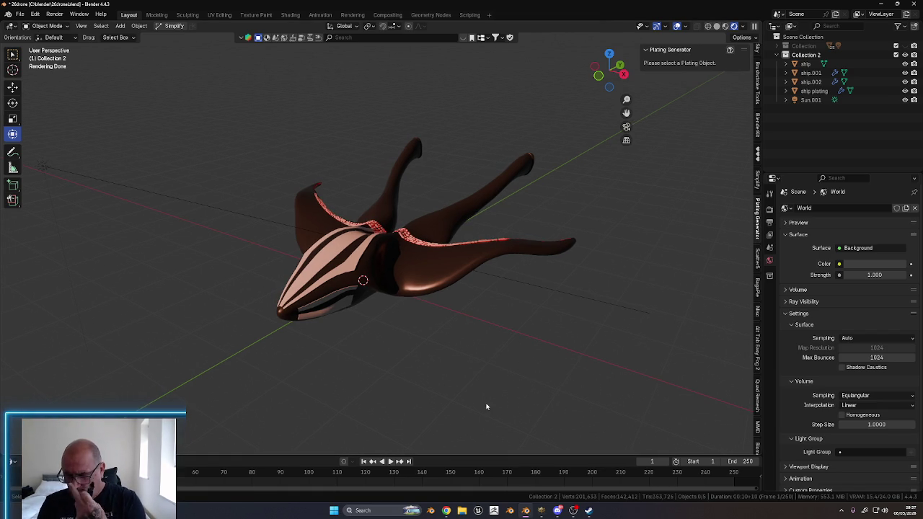
pyautogui.click(240, 220)
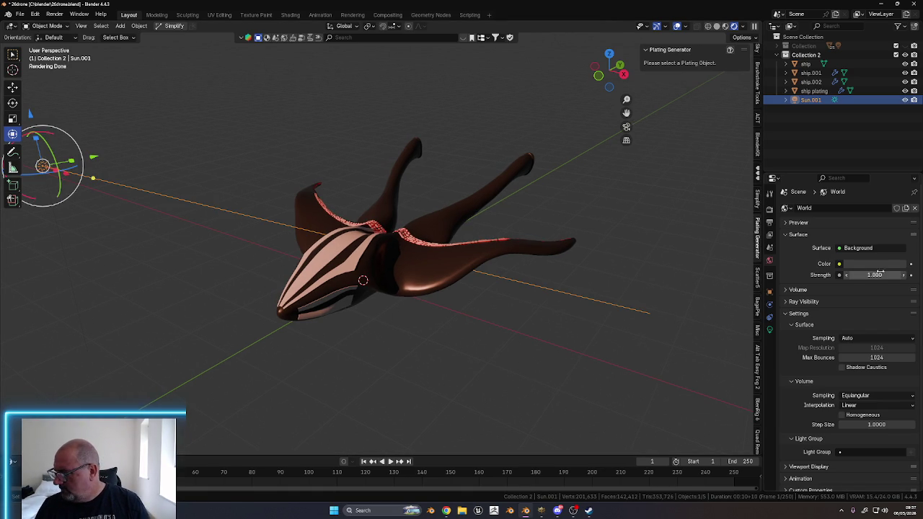
# Lower the Sun.001 lamp's Strength to about 1.140
pyautogui.click(769, 329)
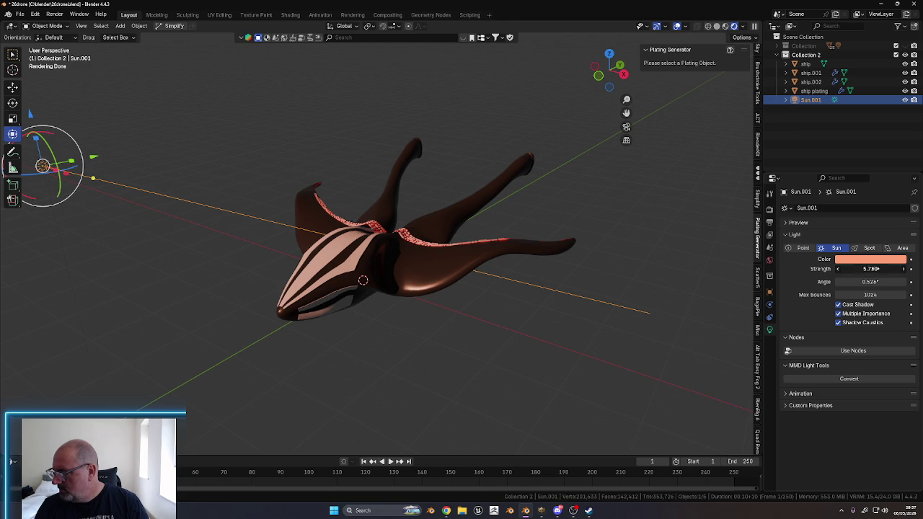
pyautogui.moveTo(839, 276); pyautogui.dragTo(834, 280)
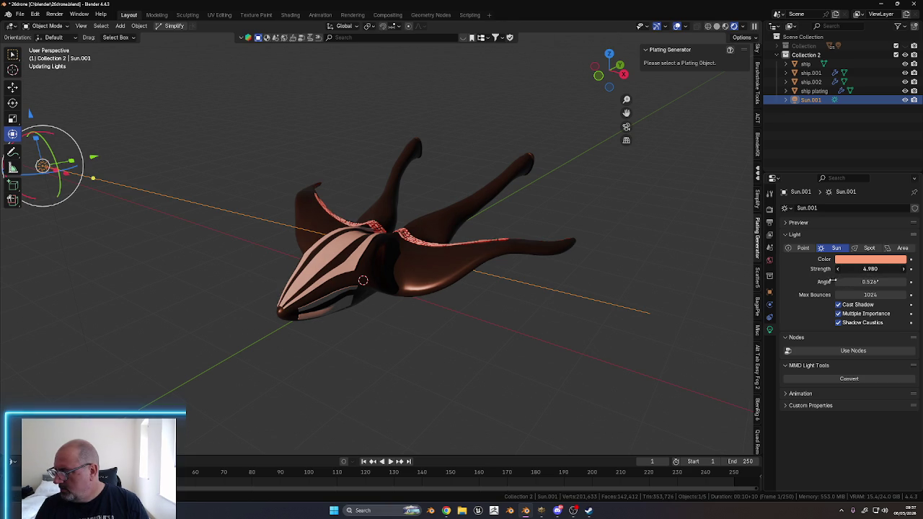
pyautogui.moveTo(747, 296); pyautogui.dragTo(743, 298)
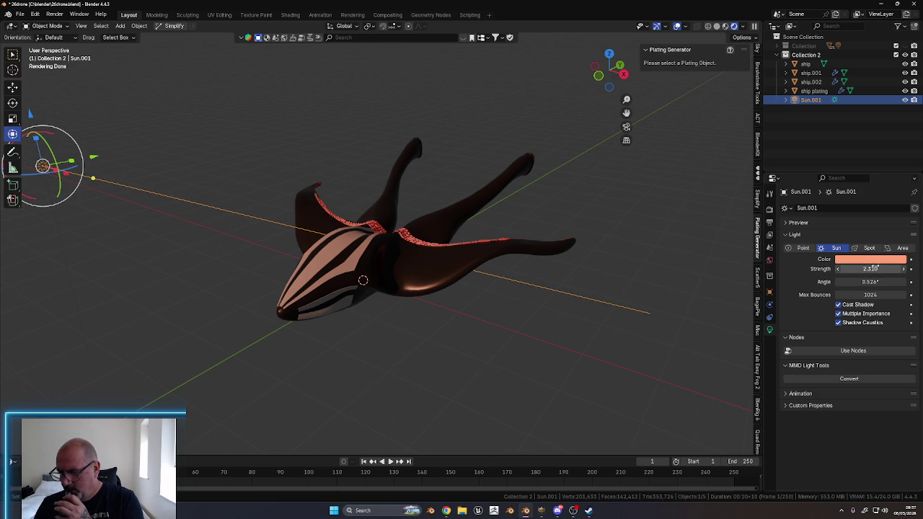
pyautogui.moveTo(865, 270); pyautogui.dragTo(831, 281)
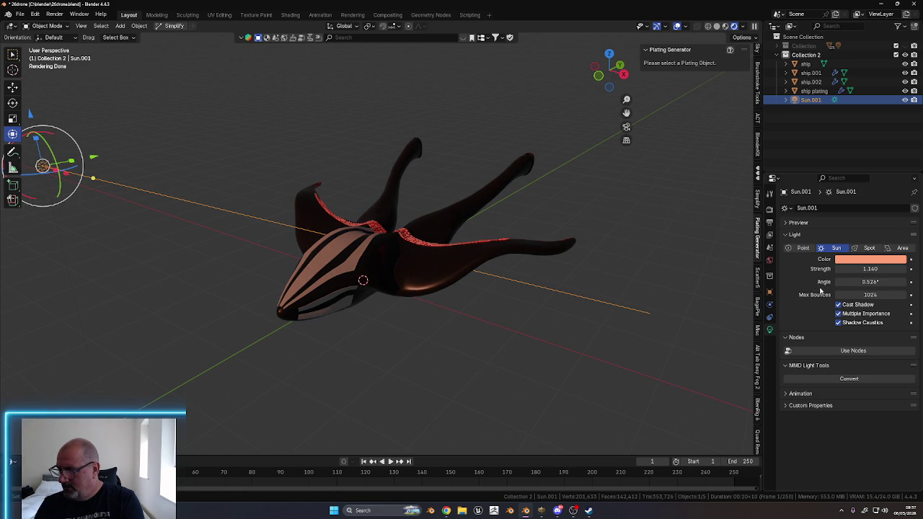
# Change the sun's light colour from orange to near-white
pyautogui.click(861, 262)
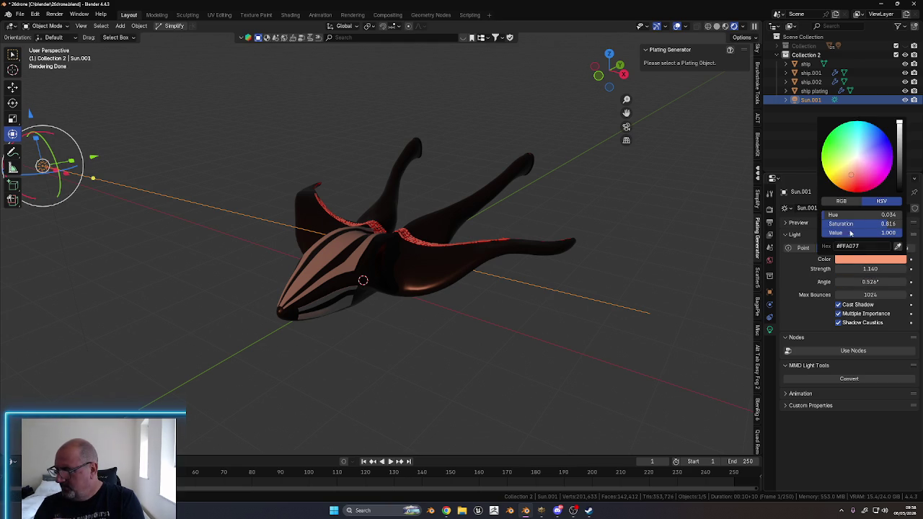
pyautogui.click(856, 160)
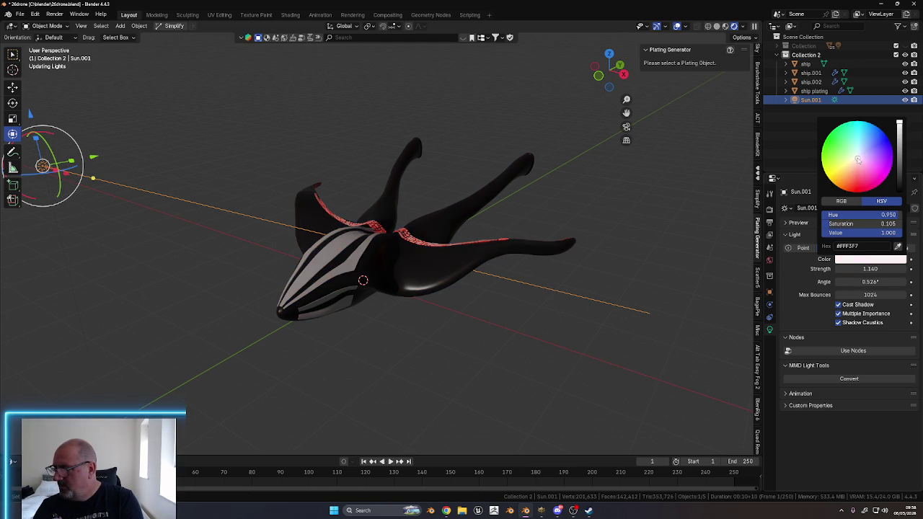
pyautogui.moveTo(571, 356)
pyautogui.mouseDown(button='middle')
pyautogui.moveTo(517, 336)
pyautogui.moveTo(527, 377)
pyautogui.moveTo(543, 378)
pyautogui.mouseUp(button='middle')
pyautogui.scroll(3, 544, 379)
pyautogui.moveTo(490, 360)
pyautogui.mouseDown(button='middle')
pyautogui.moveTo(509, 363)
pyautogui.moveTo(500, 377)
pyautogui.moveTo(604, 339)
pyautogui.moveTo(482, 373)
pyautogui.moveTo(500, 260)
pyautogui.moveTo(486, 353)
pyautogui.moveTo(532, 319)
pyautogui.moveTo(511, 328)
pyautogui.moveTo(522, 343)
pyautogui.moveTo(517, 325)
pyautogui.moveTo(546, 319)
pyautogui.mouseUp(button='middle')
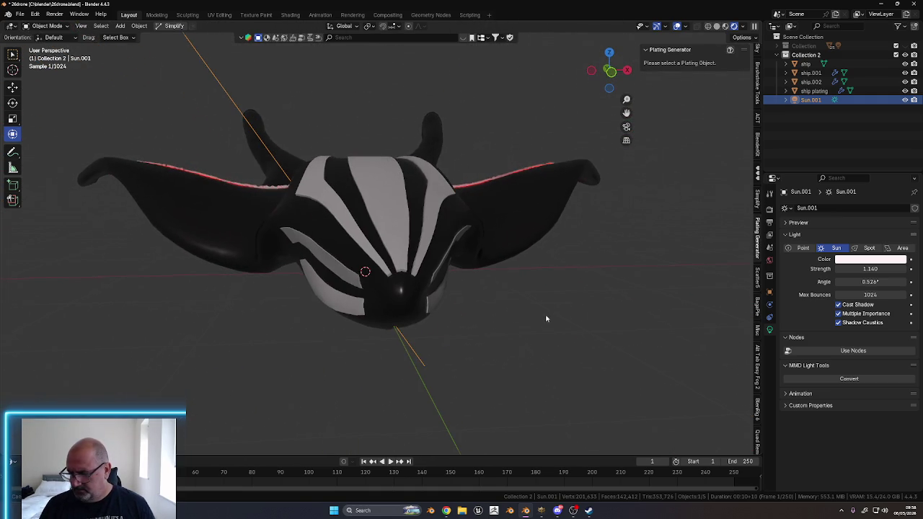
# Put the ship hull into Edit Mode and orbit round to its front
pyautogui.click(401, 301)
pyautogui.hotkey('ctrl', 'Tab')
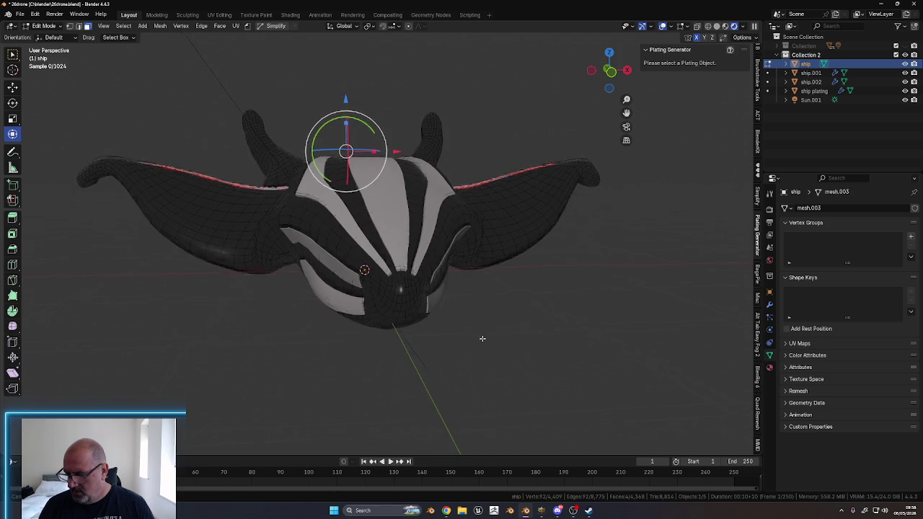
pyautogui.moveTo(482, 341); pyautogui.dragTo(471, 339, button='middle')
pyautogui.keyDown('alt'); pyautogui.click(397, 248); pyautogui.keyUp('alt')
pyautogui.moveTo(459, 303)
pyautogui.mouseDown(button='middle')
pyautogui.moveTo(433, 303)
pyautogui.moveTo(444, 260)
pyautogui.moveTo(449, 283)
pyautogui.moveTo(486, 310)
pyautogui.moveTo(468, 303)
pyautogui.moveTo(461, 336)
pyautogui.mouseUp(button='middle')
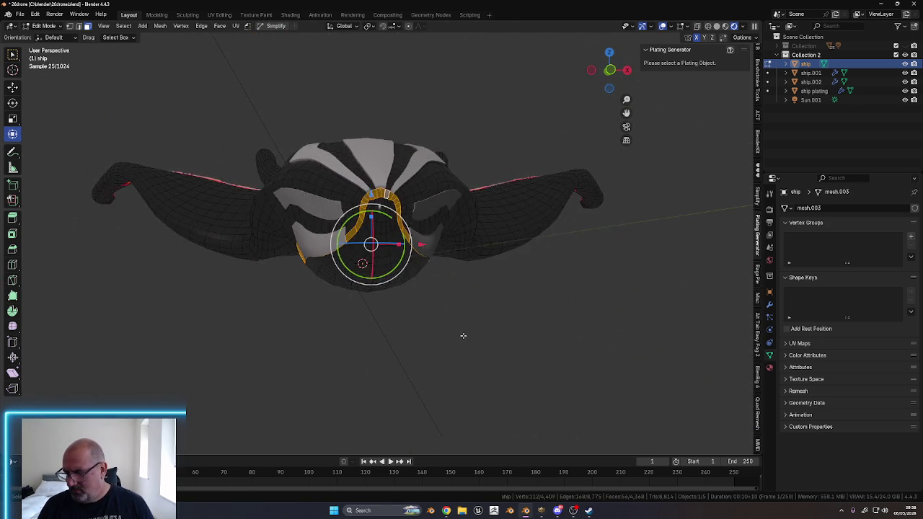
pyautogui.scroll(3, 451, 288)
pyautogui.scroll(3, 452, 270)
pyautogui.moveTo(453, 270); pyautogui.dragTo(317, 247, button='middle')
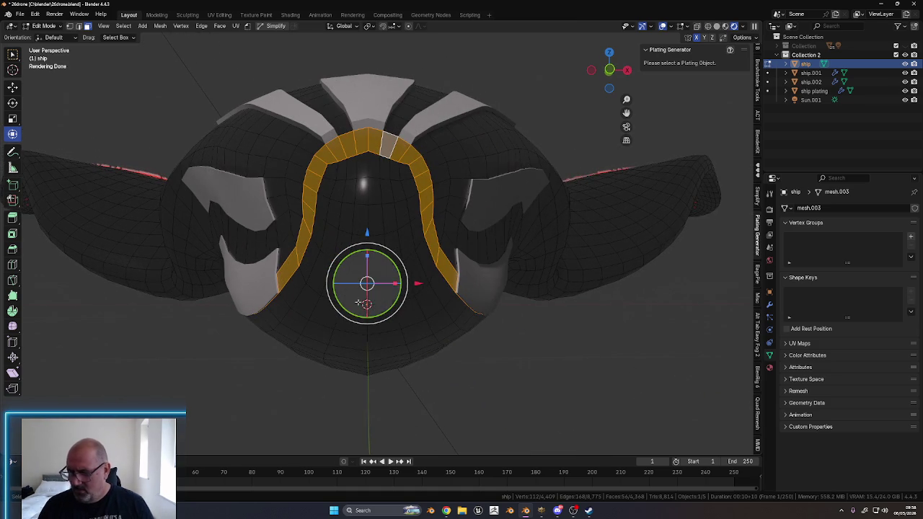
pyautogui.click(304, 243)
pyautogui.moveTo(418, 303); pyautogui.dragTo(496, 240, button='middle')
# In Front Orthographic view, shortest-path select an arc of faces beside the central opening
pyautogui.click(609, 70)
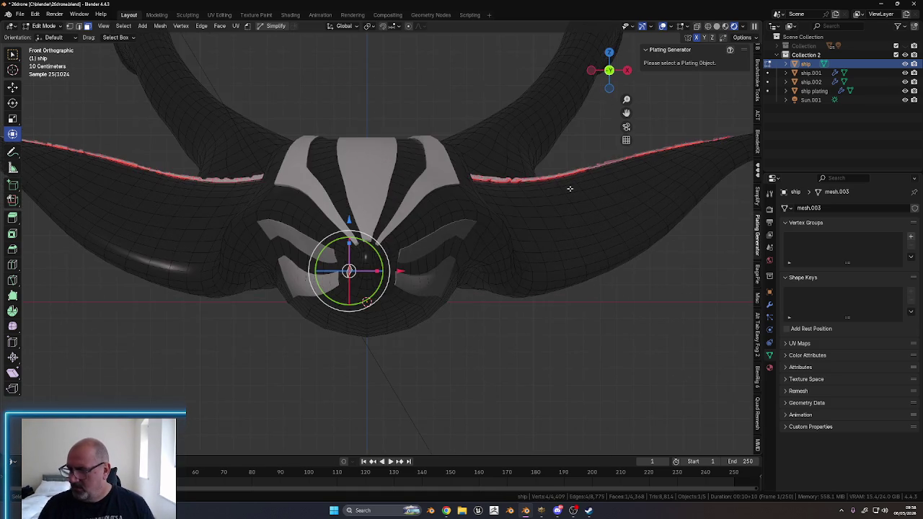
pyautogui.scroll(2, 476, 267)
pyautogui.scroll(2, 454, 238)
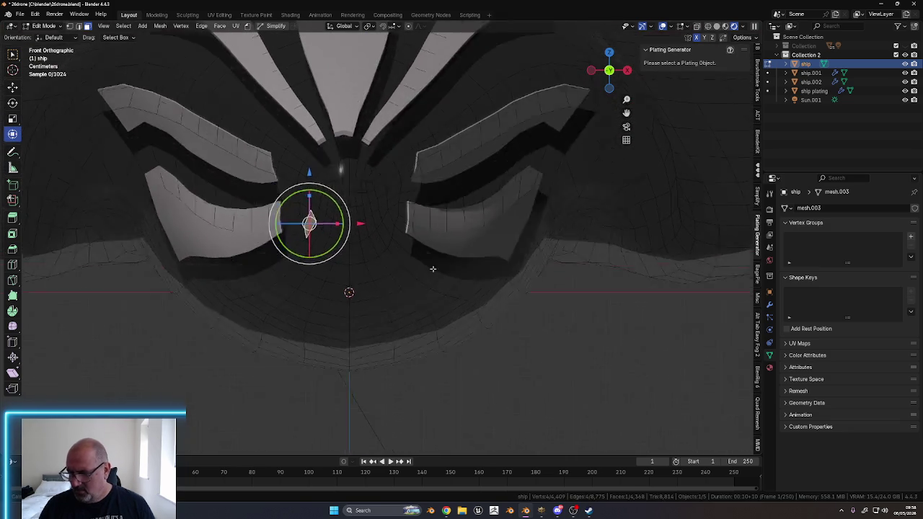
pyautogui.scroll(2, 428, 255)
pyautogui.scroll(2, 424, 306)
pyautogui.scroll(-1, 425, 302)
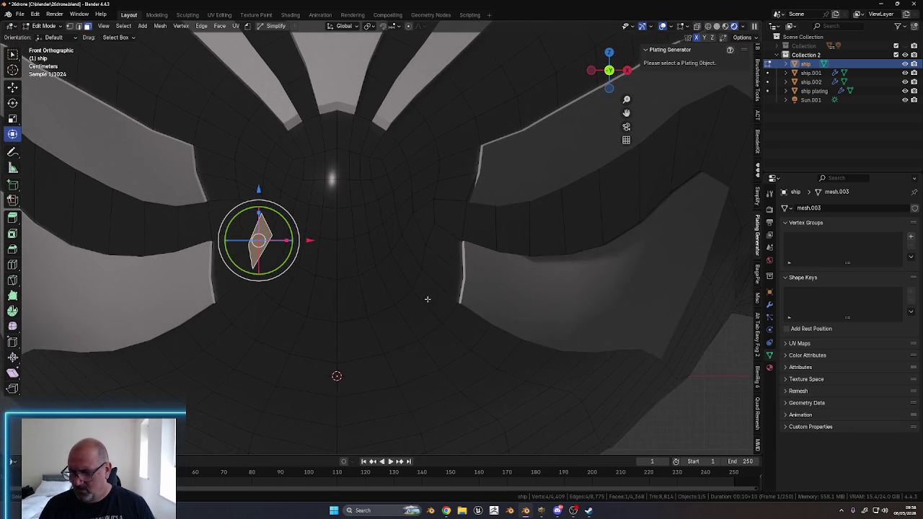
pyautogui.keyDown('ctrl'); pyautogui.click(415, 238); pyautogui.keyUp('ctrl')
pyautogui.keyDown('shift'); pyautogui.moveTo(419, 251); pyautogui.dragTo(442, 254, button='middle'); pyautogui.keyUp('shift')
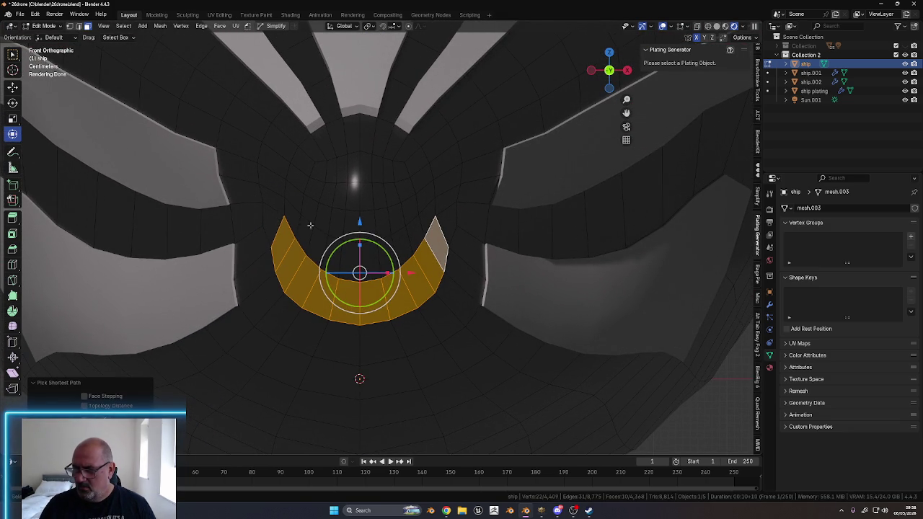
# Extend the shortest-path face selection all the way around the central opening
pyautogui.keyDown('shift'); pyautogui.click(292, 215); pyautogui.keyUp('shift')
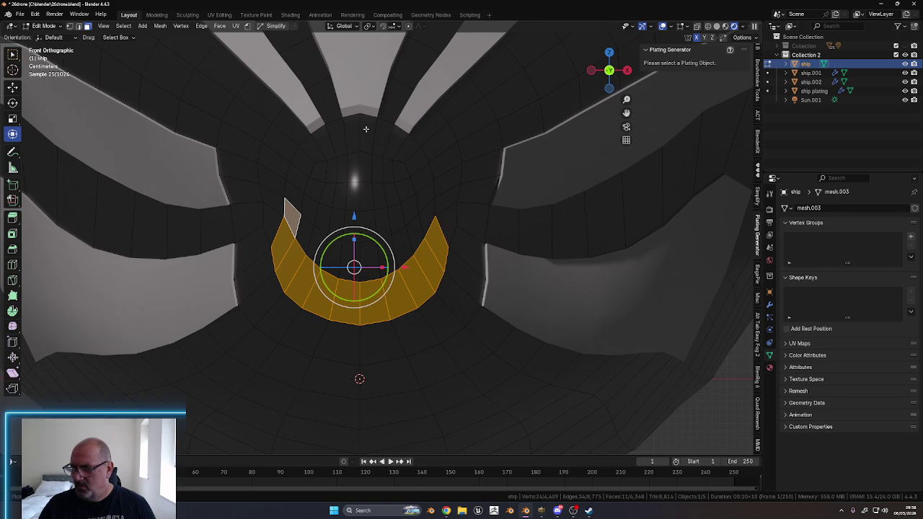
pyautogui.keyDown('ctrl'); pyautogui.click(367, 130); pyautogui.keyUp('ctrl')
pyautogui.keyDown('ctrl'); pyautogui.click(431, 216); pyautogui.keyUp('ctrl')
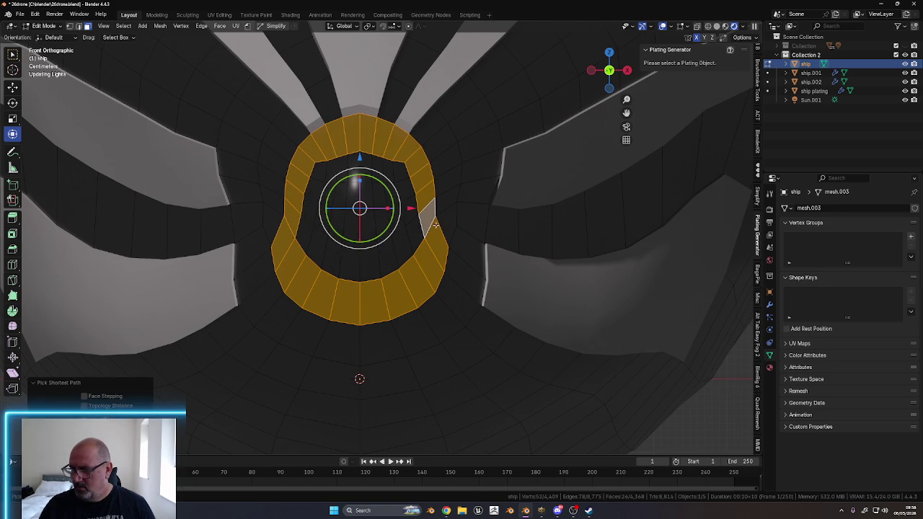
pyautogui.keyDown('ctrl'); pyautogui.click(318, 172); pyautogui.keyUp('ctrl')
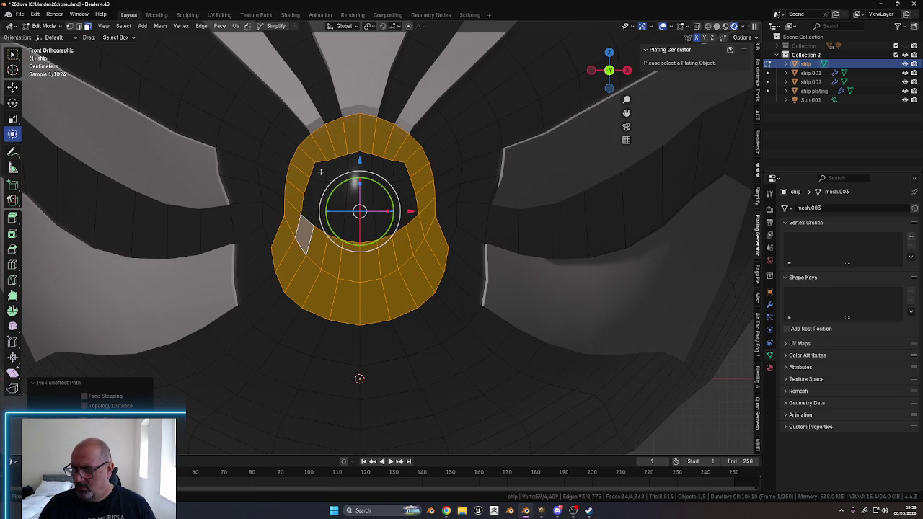
pyautogui.keyDown('ctrl'); pyautogui.click(367, 203); pyautogui.keyUp('ctrl')
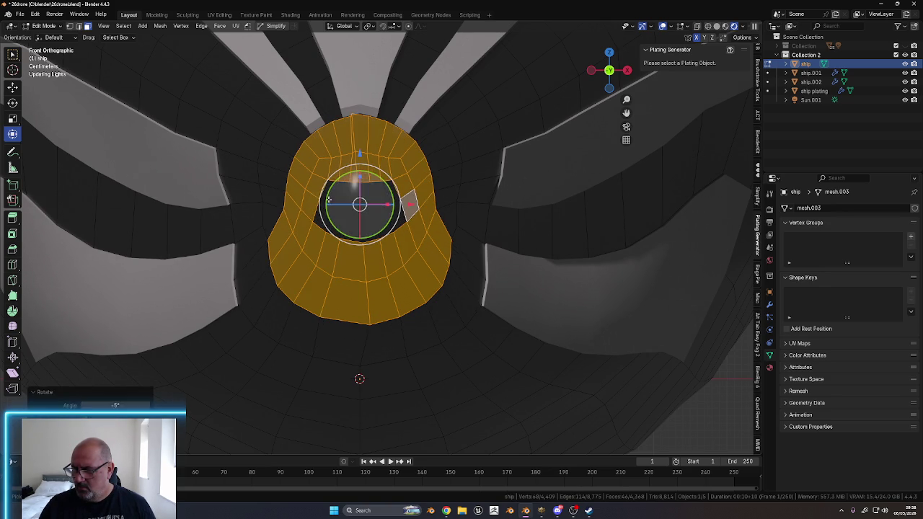
# Undo an accidental rotation, restore the face selection, and zoom out to the whole ship
pyautogui.moveTo(331, 226); pyautogui.dragTo(407, 242)
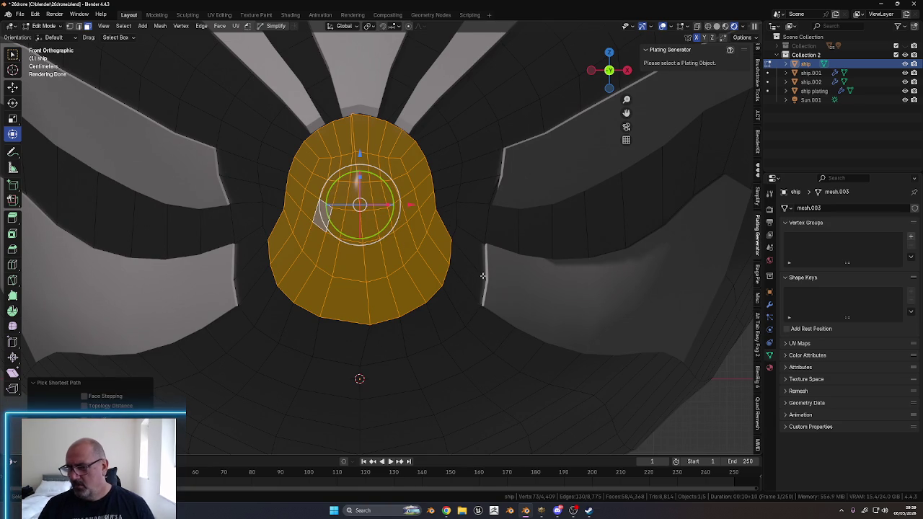
pyautogui.hotkey('ctrl', 'z')
pyautogui.hotkey('ctrl', 'z')
pyautogui.hotkey('ctrl', 'z')
pyautogui.hotkey('ctrl', 'z')
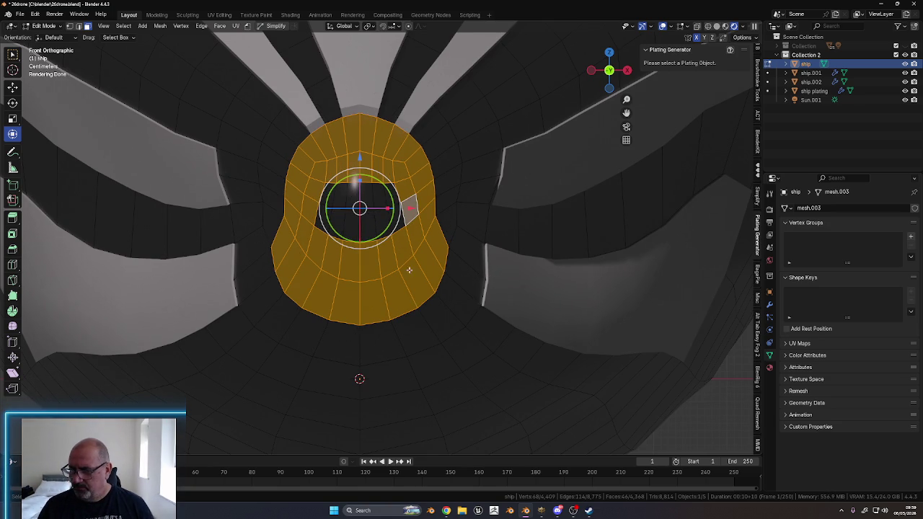
pyautogui.hotkey('ctrl', 'shift', 'z')
pyautogui.hotkey('ctrl', 'shift', 'z')
pyautogui.hotkey('ctrl', 'shift', 'z')
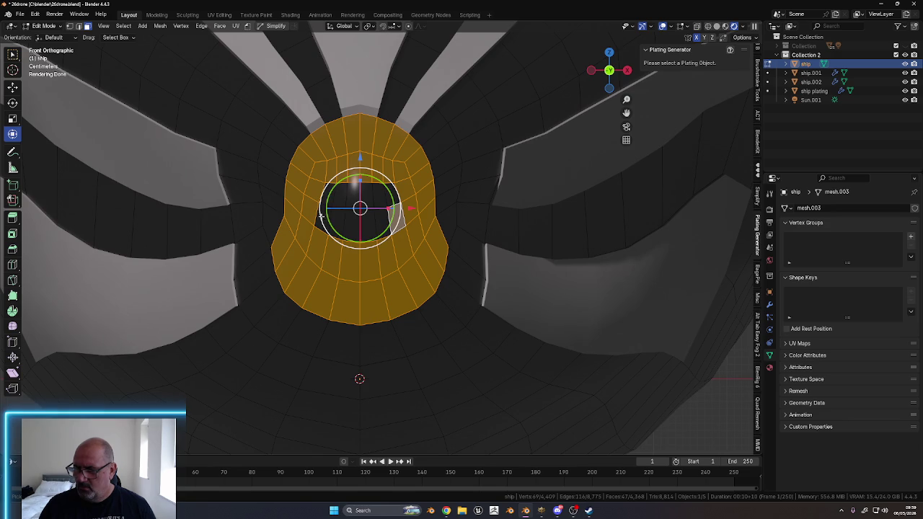
pyautogui.hotkey('ctrl', 'shift', 'z')
pyautogui.hotkey('ctrl', 'shift', 'z')
pyautogui.hotkey('ctrl', 'shift', 'z')
pyautogui.hotkey('ctrl', 'shift', 'z')
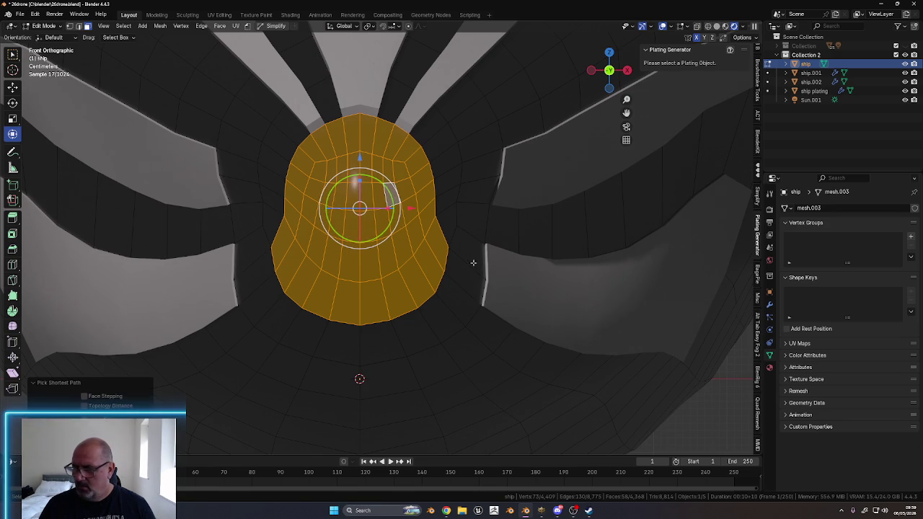
pyautogui.keyDown('shift'); pyautogui.moveTo(484, 234); pyautogui.dragTo(491, 204, button='middle'); pyautogui.keyUp('shift')
pyautogui.scroll(-5, 490, 205)
pyautogui.moveTo(470, 323)
pyautogui.mouseDown(button='middle')
pyautogui.moveTo(490, 293)
pyautogui.moveTo(466, 255)
pyautogui.moveTo(383, 323)
pyautogui.moveTo(418, 264)
pyautogui.moveTo(478, 290)
pyautogui.moveTo(464, 276)
pyautogui.moveTo(466, 302)
pyautogui.moveTo(479, 312)
pyautogui.mouseUp(button='middle')
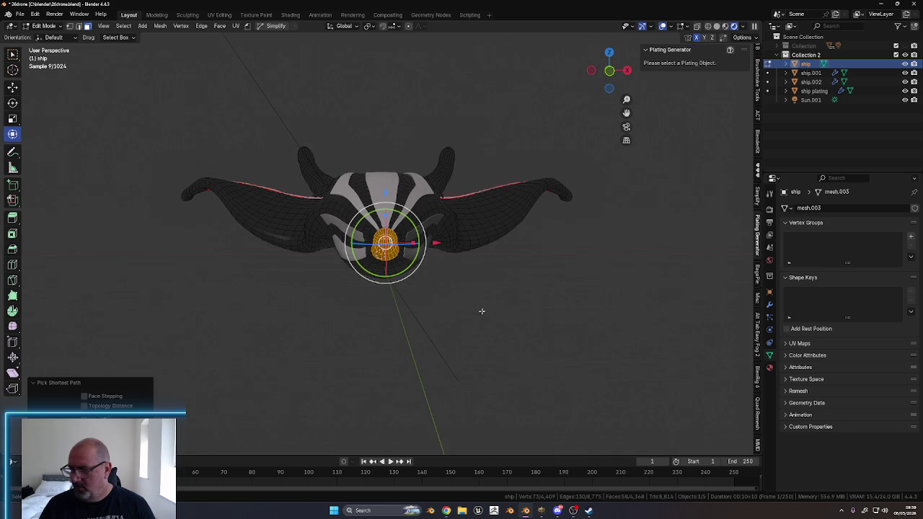
# Add a new material slot with a new material, assign it to the selected faces, and return to Object Mode
pyautogui.click(769, 368)
pyautogui.click(912, 209)
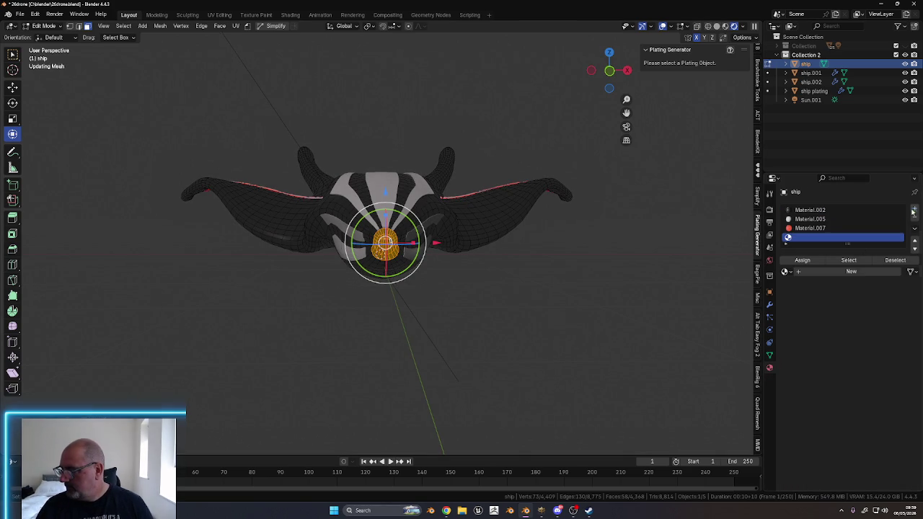
pyautogui.click(835, 272)
pyautogui.click(802, 260)
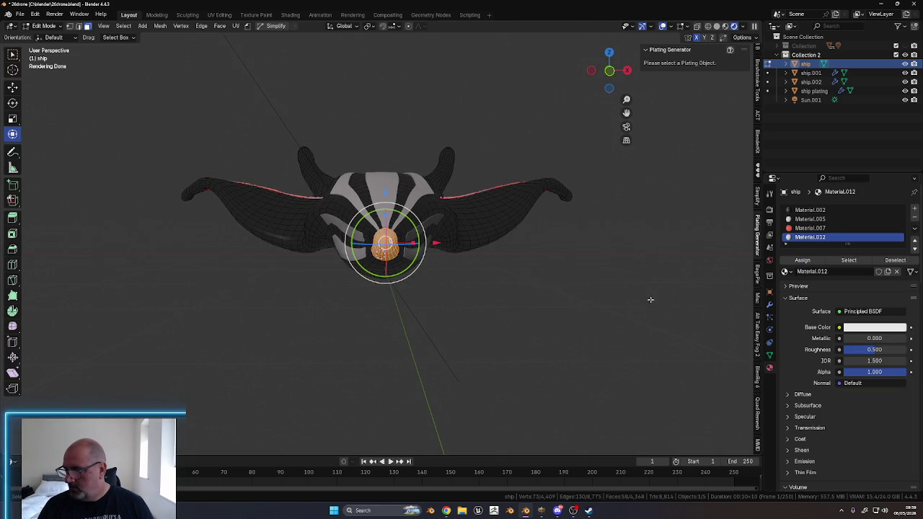
pyautogui.press('Tab')
pyautogui.moveTo(609, 317); pyautogui.dragTo(615, 336, button='middle')
# Make Material.012 a light metallic grey by adjusting its base colour and metallic value
pyautogui.click(878, 316)
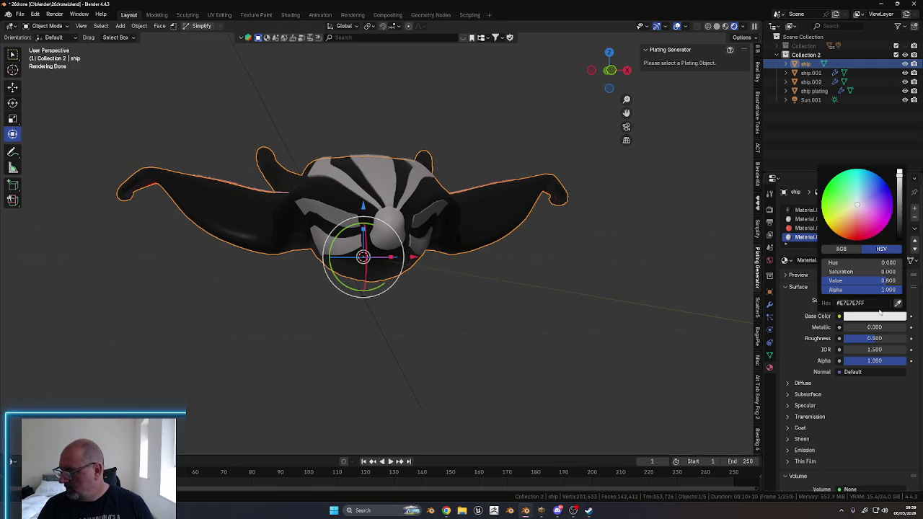
pyautogui.moveTo(899, 189); pyautogui.dragTo(900, 207)
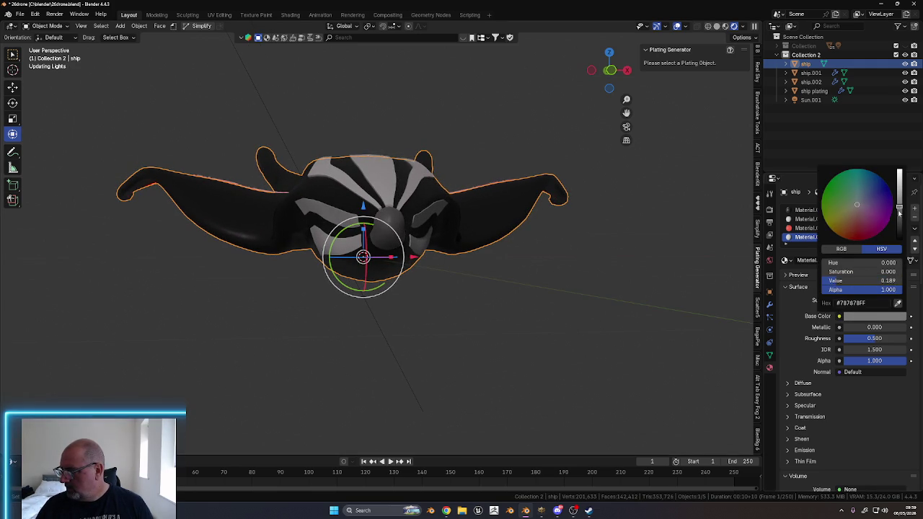
pyautogui.moveTo(853, 328)
pyautogui.mouseDown()
pyautogui.moveTo(901, 328)
pyautogui.moveTo(847, 339)
pyautogui.mouseUp()
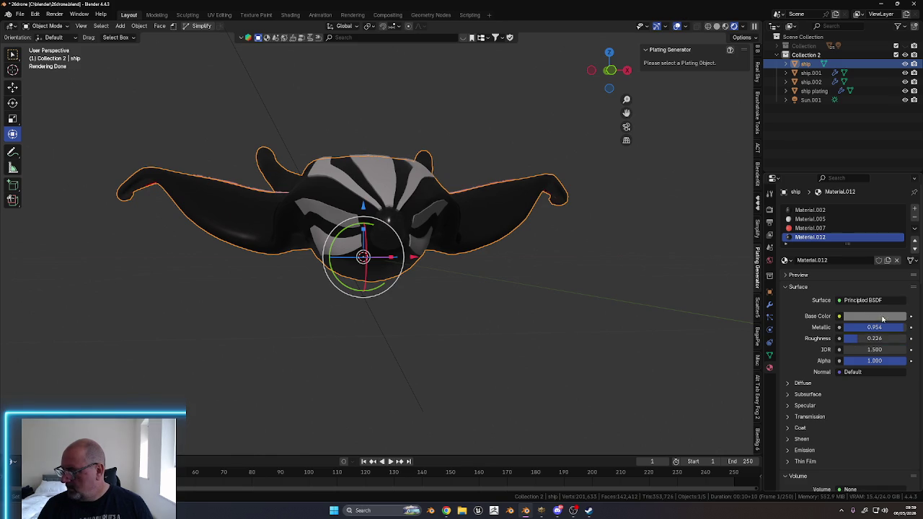
pyautogui.click(881, 319)
pyautogui.moveTo(899, 203); pyautogui.dragTo(899, 187)
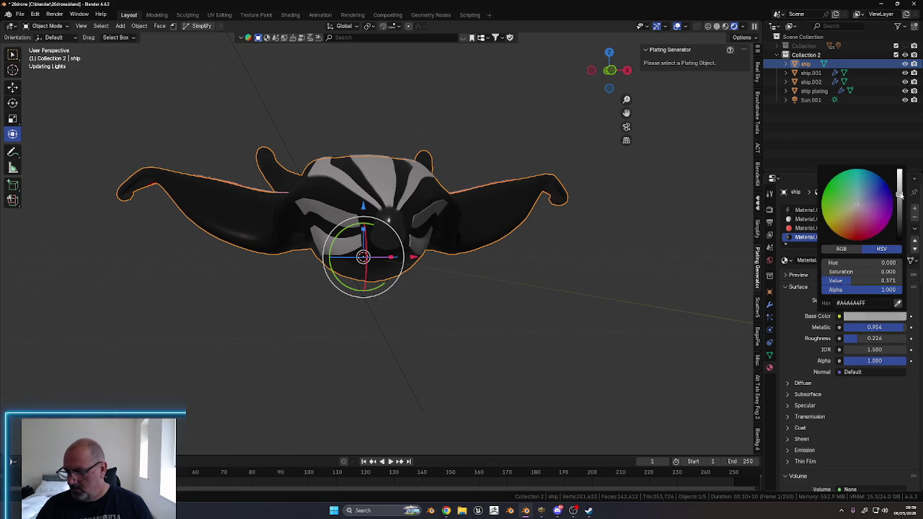
pyautogui.click(567, 340)
# Orbit around the plated hull from several sides, then select the ship object
pyautogui.moveTo(525, 336)
pyautogui.mouseDown(button='middle')
pyautogui.moveTo(501, 312)
pyautogui.moveTo(493, 322)
pyautogui.moveTo(457, 305)
pyautogui.mouseUp(button='middle')
pyautogui.scroll(3, 372, 307)
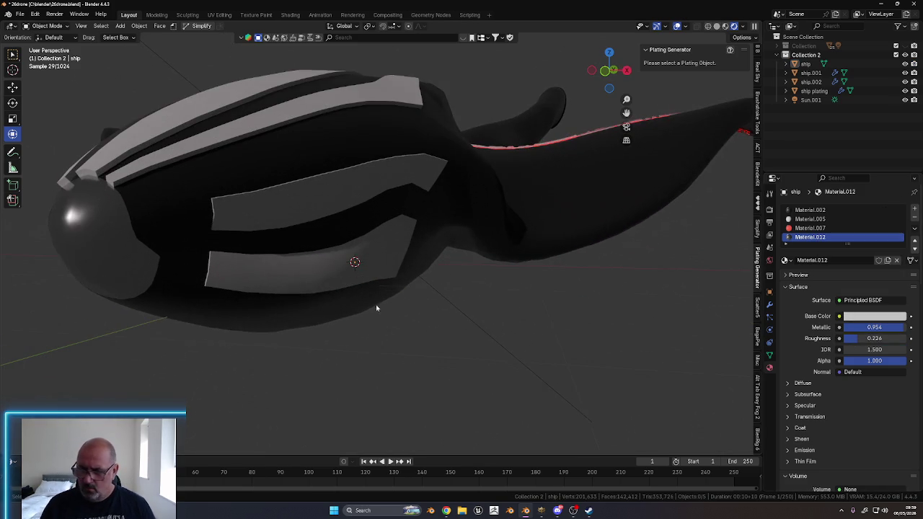
pyautogui.moveTo(406, 329)
pyautogui.mouseDown(button='middle')
pyautogui.moveTo(546, 319)
pyautogui.moveTo(533, 323)
pyautogui.mouseUp(button='middle')
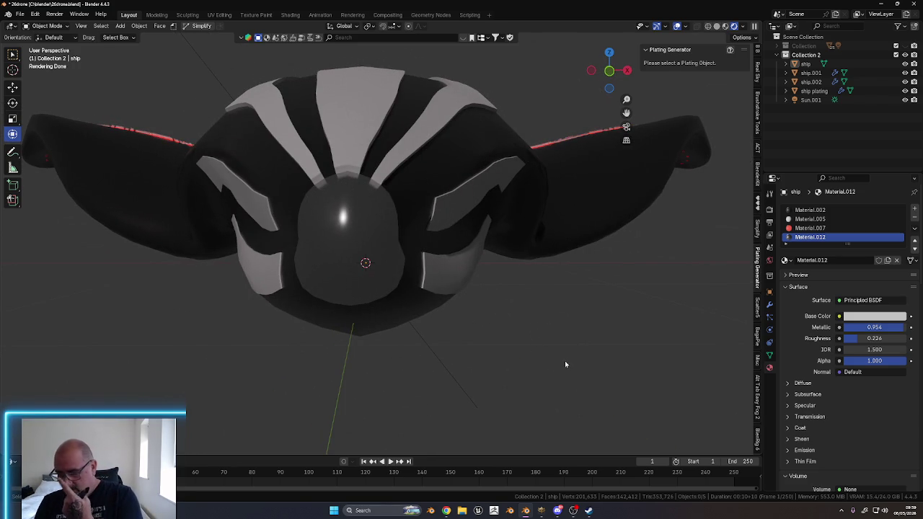
pyautogui.moveTo(552, 316)
pyautogui.mouseDown(button='middle')
pyautogui.moveTo(552, 329)
pyautogui.moveTo(640, 330)
pyautogui.mouseUp(button='middle')
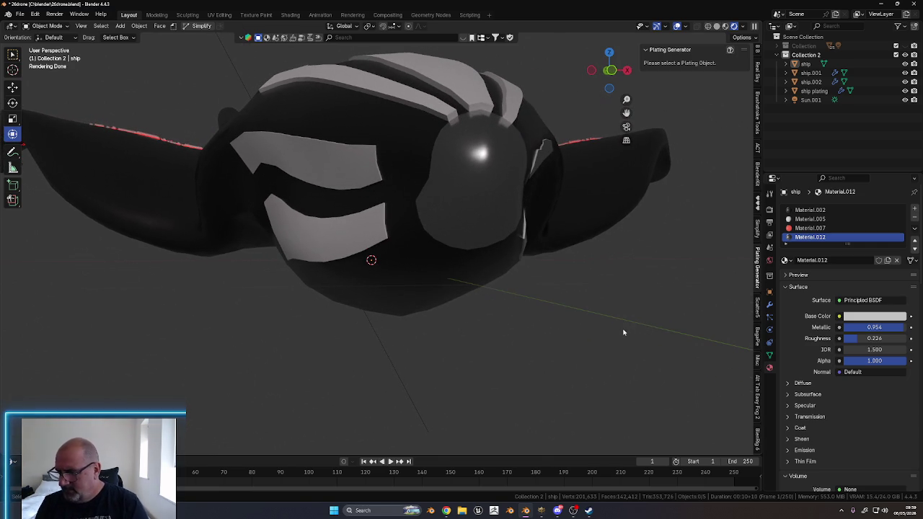
pyautogui.moveTo(627, 329)
pyautogui.mouseDown(button='middle')
pyautogui.moveTo(604, 300)
pyautogui.moveTo(522, 323)
pyautogui.moveTo(546, 323)
pyautogui.moveTo(492, 358)
pyautogui.moveTo(499, 334)
pyautogui.moveTo(568, 322)
pyautogui.moveTo(519, 323)
pyautogui.moveTo(524, 327)
pyautogui.moveTo(510, 338)
pyautogui.moveTo(511, 223)
pyautogui.mouseUp(button='middle')
pyautogui.click(511, 222)
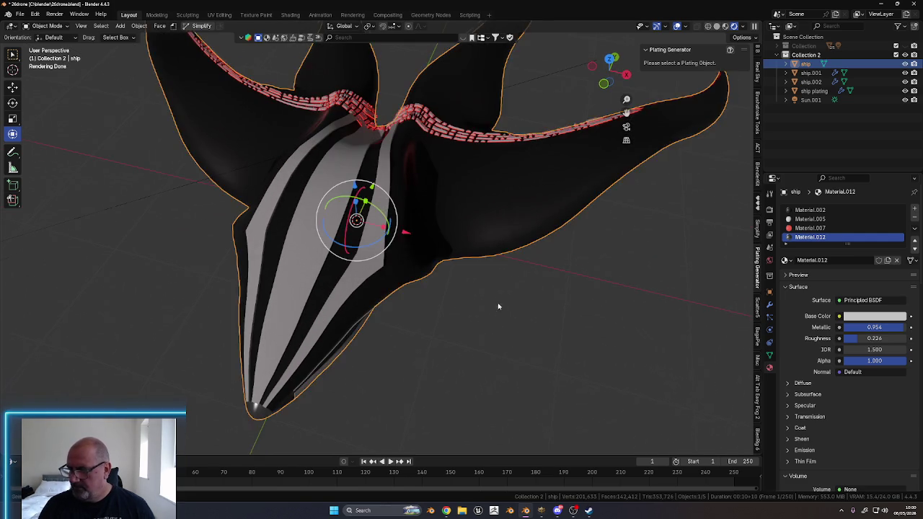
pyautogui.moveTo(497, 297); pyautogui.dragTo(538, 351, button='middle')
# Switch the ship into Edit Mode and view it from the top
pyautogui.hotkey('ctrl', 'Tab')
pyautogui.click(555, 313)
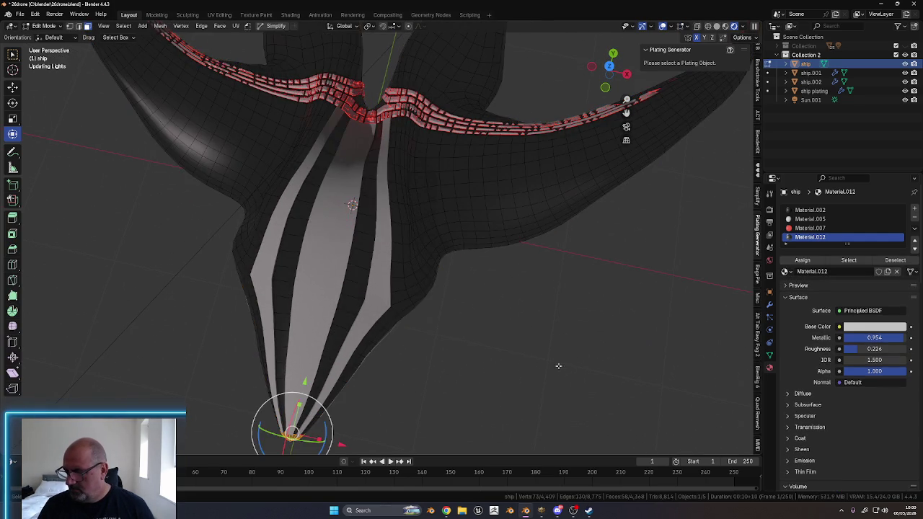
pyautogui.moveTo(554, 314); pyautogui.dragTo(521, 363, button='middle')
pyautogui.scroll(3, 519, 344)
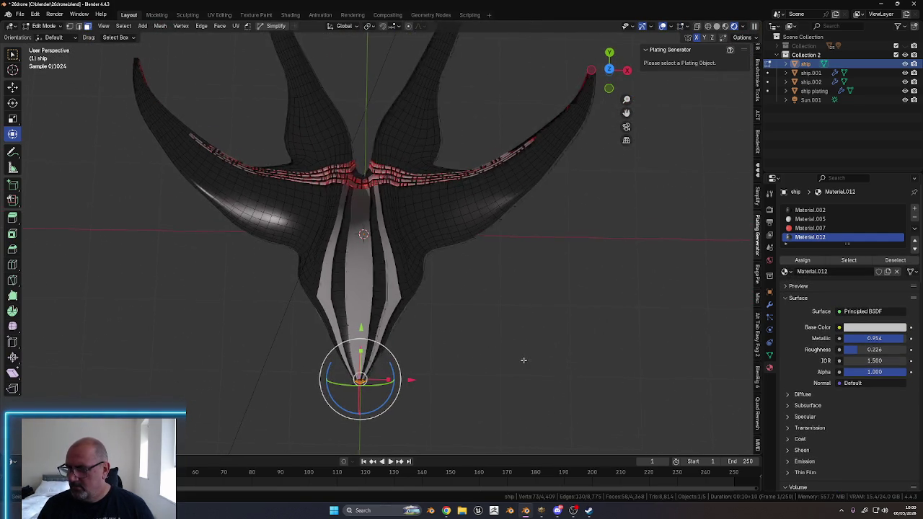
pyautogui.click(609, 70)
pyautogui.scroll(2, 559, 325)
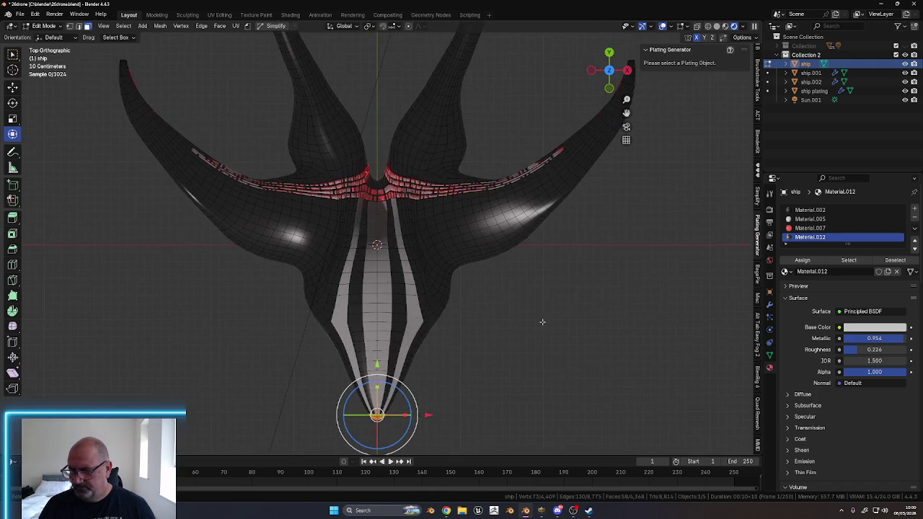
# Switch to Solid shading and select a face loop on the upper hull
pyautogui.click(717, 27)
pyautogui.scroll(1, 515, 352)
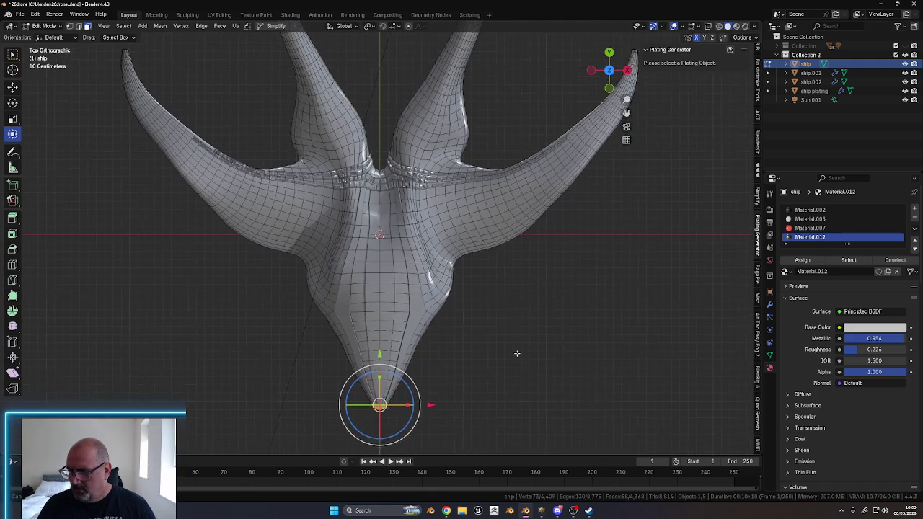
pyautogui.scroll(1, 566, 319)
pyautogui.scroll(1, 567, 319)
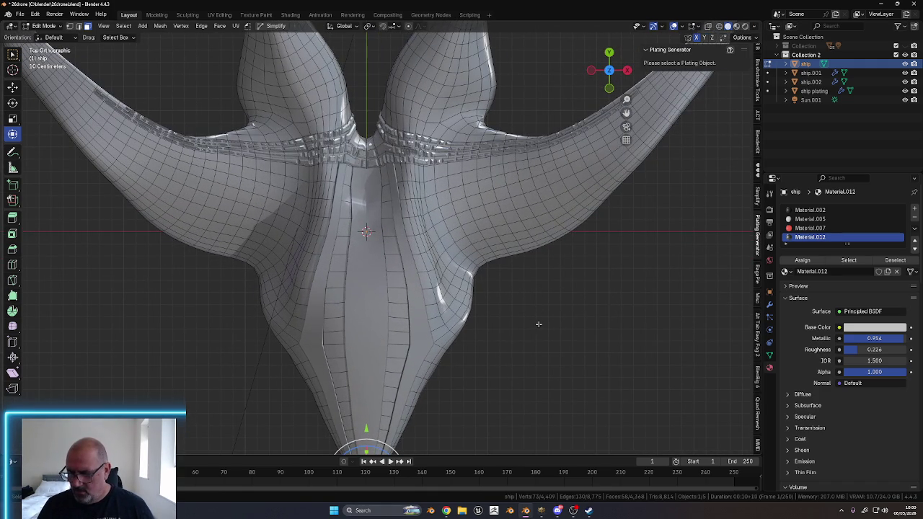
pyautogui.hotkey('ctrl', 'z')
pyautogui.hotkey('ctrl', 'z')
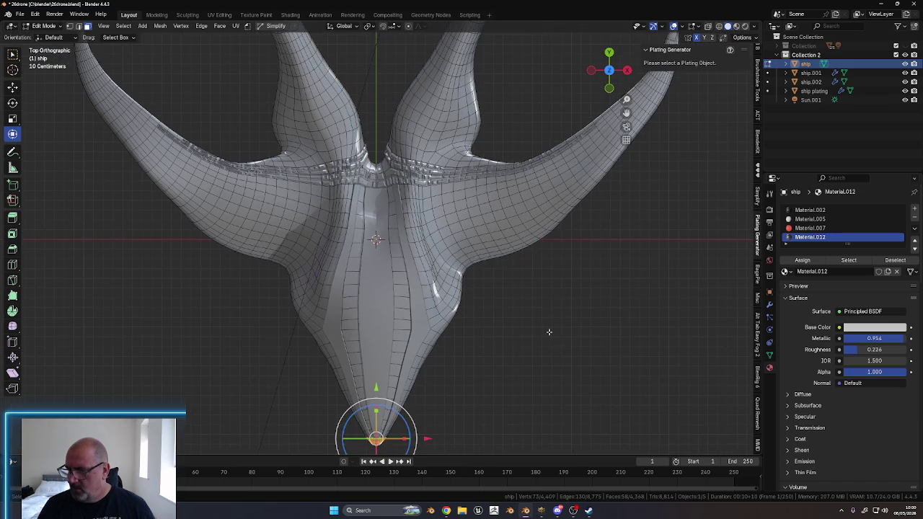
pyautogui.hotkey('ctrl', 'z')
pyautogui.hotkey('ctrl', 'z')
pyautogui.hotkey('ctrl', 'z')
pyautogui.hotkey('ctrl', 'z')
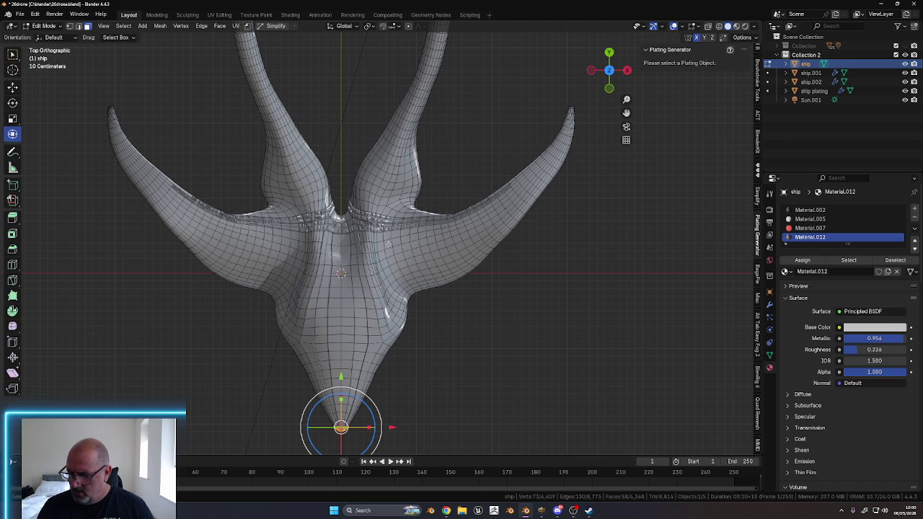
pyautogui.click(387, 244)
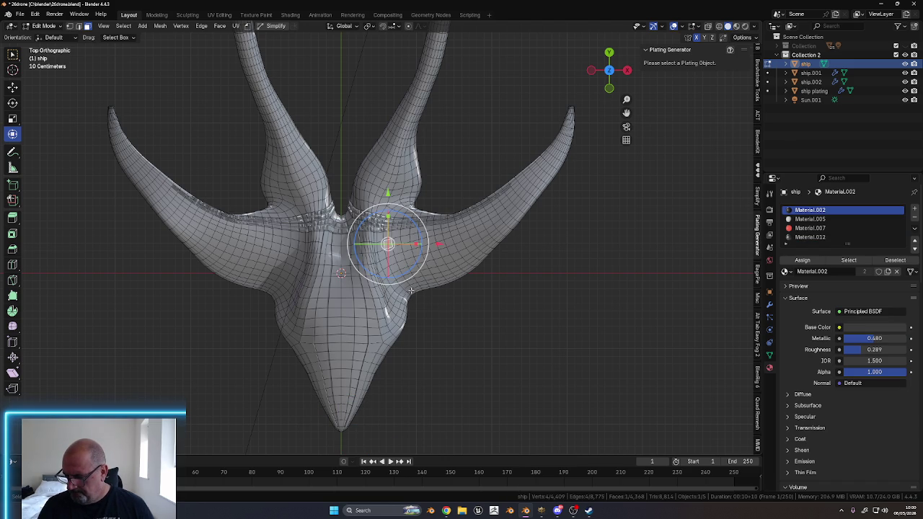
pyautogui.keyDown('alt'); pyautogui.click(404, 285); pyautogui.keyUp('alt')
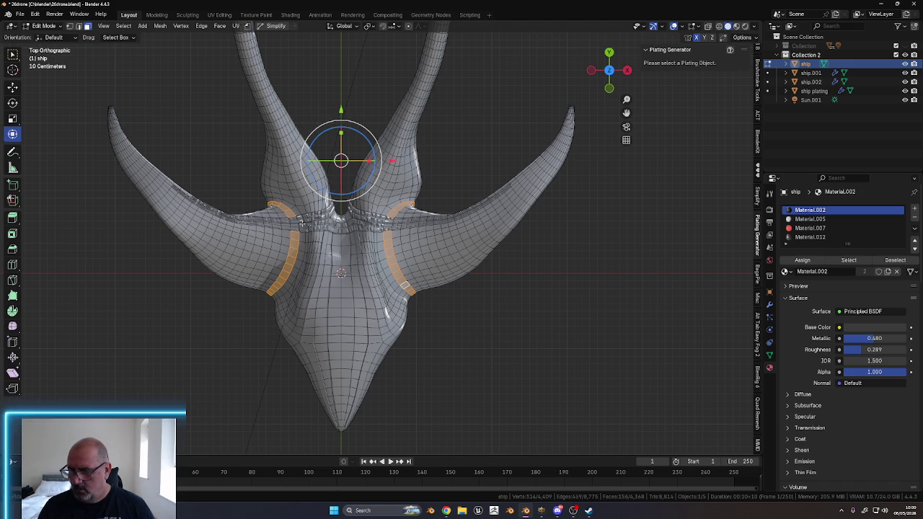
# Box-deselect the leg and crotch strips so only the upper part of the face loop remains
pyautogui.moveTo(428, 333)
pyautogui.mouseDown(button='middle')
pyautogui.moveTo(396, 263)
pyautogui.moveTo(411, 256)
pyautogui.mouseUp(button='middle')
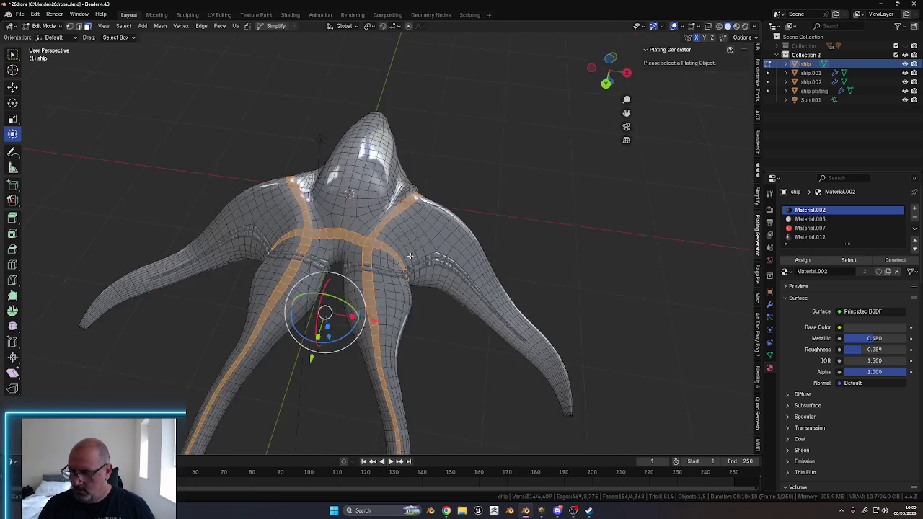
pyautogui.scroll(4, 410, 256)
pyautogui.moveTo(414, 253)
pyautogui.mouseDown(button='middle')
pyautogui.moveTo(431, 238)
pyautogui.moveTo(414, 224)
pyautogui.mouseUp(button='middle')
pyautogui.keyDown('ctrl'); pyautogui.moveTo(418, 242); pyautogui.dragTo(432, 431); pyautogui.keyUp('ctrl')
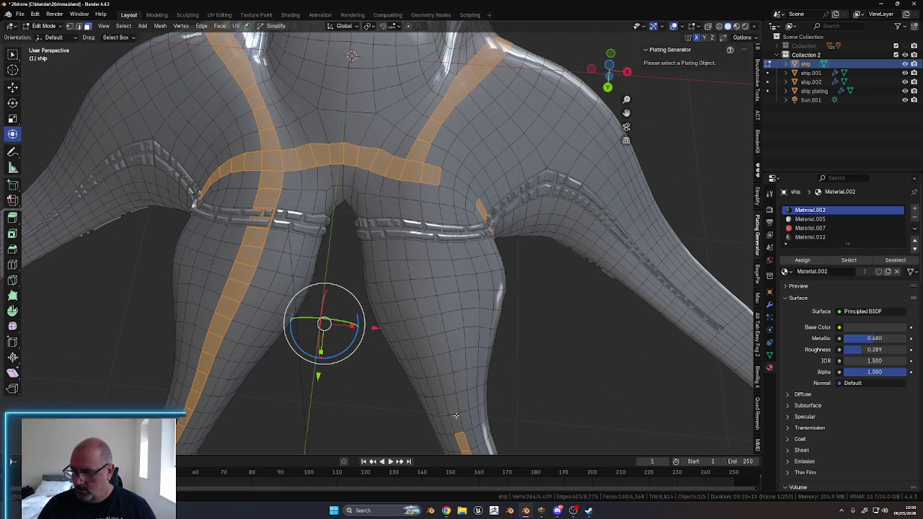
pyautogui.keyDown('ctrl'); pyautogui.moveTo(238, 181); pyautogui.dragTo(281, 360); pyautogui.keyUp('ctrl')
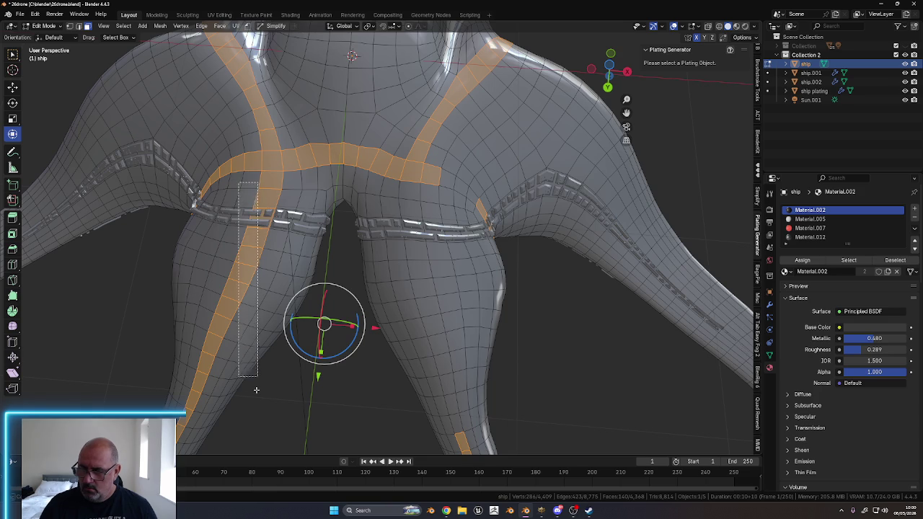
pyautogui.moveTo(425, 264)
pyautogui.mouseDown(button='middle')
pyautogui.moveTo(435, 267)
pyautogui.moveTo(403, 272)
pyautogui.mouseUp(button='middle')
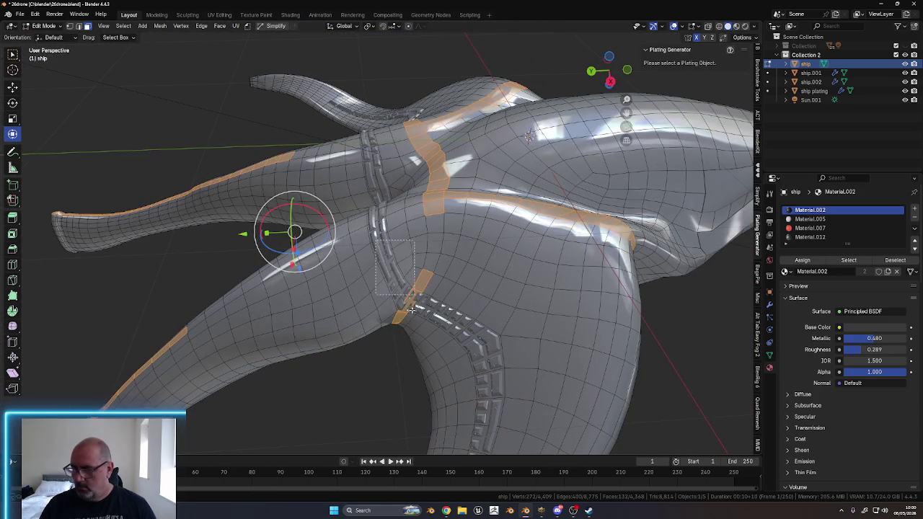
pyautogui.keyDown('ctrl'); pyautogui.moveTo(414, 289); pyautogui.dragTo(446, 317); pyautogui.keyUp('ctrl')
pyautogui.keyDown('ctrl'); pyautogui.moveTo(277, 150); pyautogui.dragTo(154, 226); pyautogui.keyUp('ctrl')
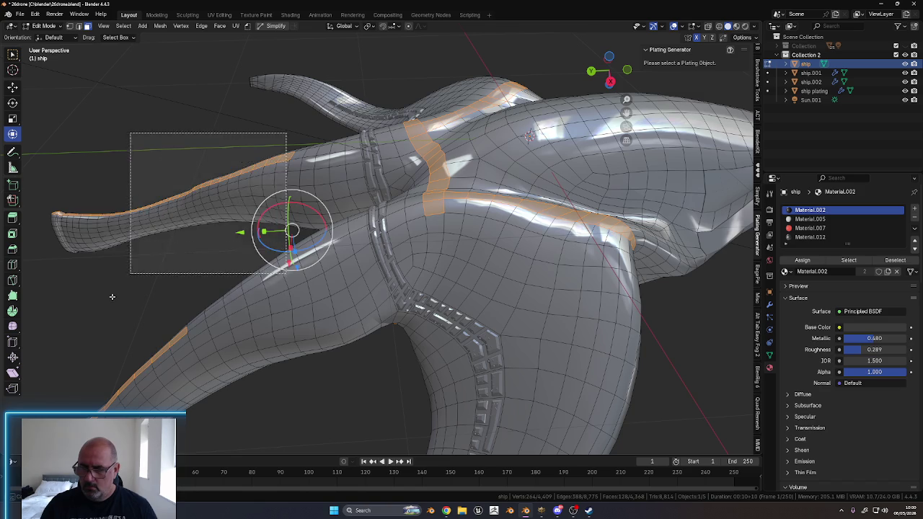
pyautogui.moveTo(137, 263)
pyautogui.mouseDown(button='middle')
pyautogui.moveTo(404, 346)
pyautogui.moveTo(520, 205)
pyautogui.mouseUp(button='middle')
pyautogui.scroll(-4, 413, 357)
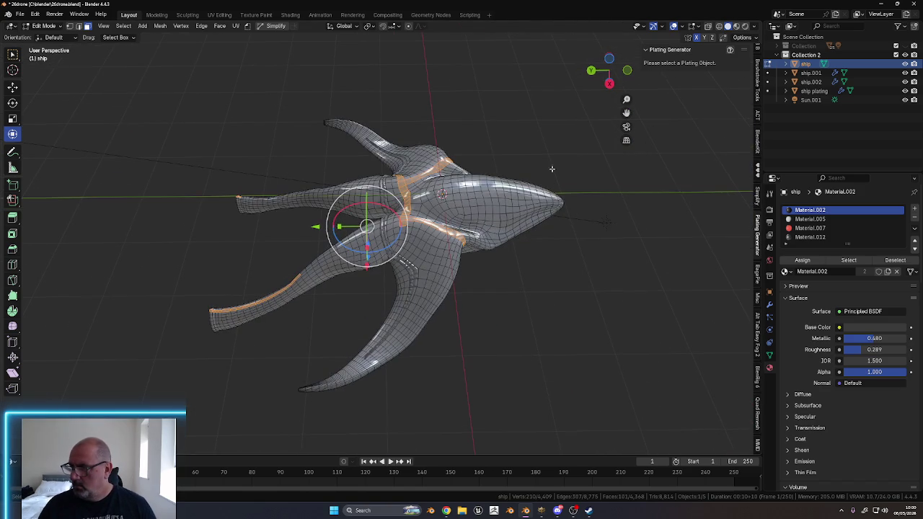
# With X-ray on, deselect leftover left-side faces, then start and cancel a rotation
pyautogui.click(707, 28)
pyautogui.moveTo(162, 180)
pyautogui.mouseDown()
pyautogui.moveTo(386, 389)
pyautogui.moveTo(395, 374)
pyautogui.mouseUp()
pyautogui.moveTo(422, 303); pyautogui.dragTo(305, 315, button='middle')
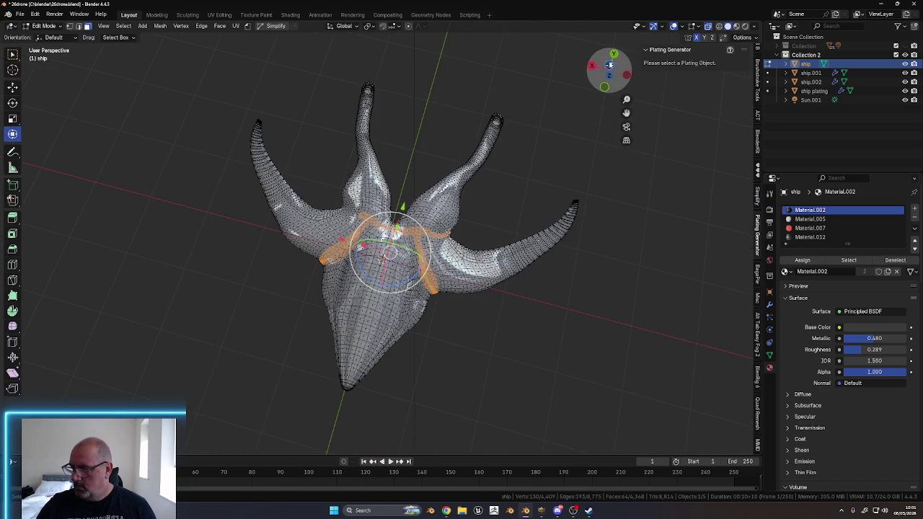
pyautogui.click(609, 65)
pyautogui.keyDown('ctrl'); pyautogui.moveTo(335, 283); pyautogui.dragTo(339, 273); pyautogui.keyUp('ctrl')
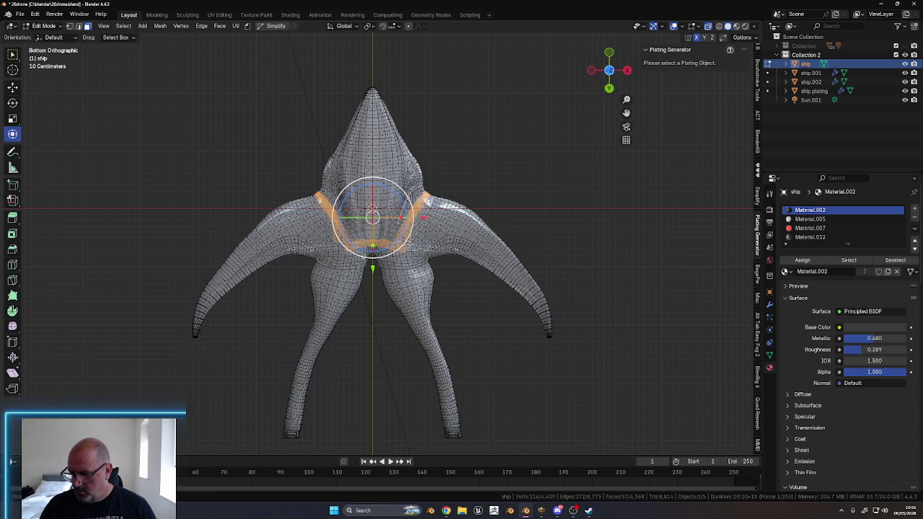
pyautogui.press('r')
pyautogui.click(407, 247)
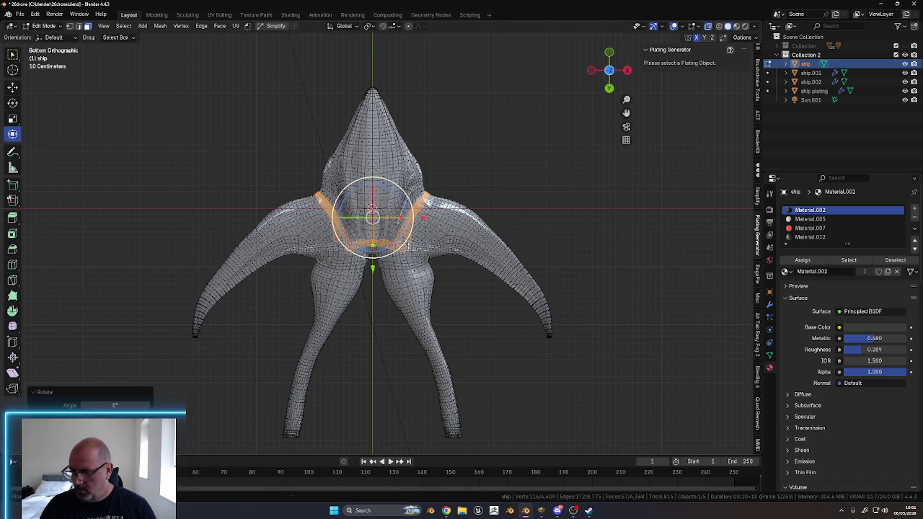
pyautogui.hotkey('ctrl', 'z')
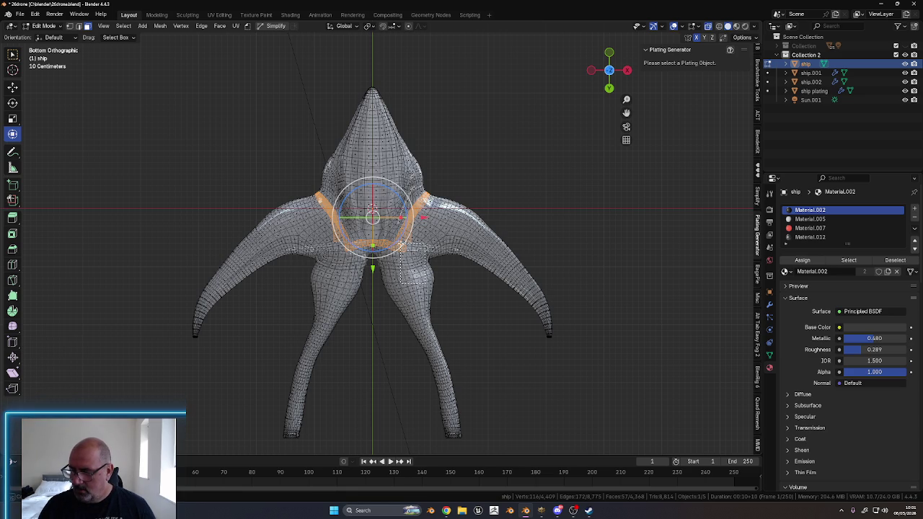
pyautogui.moveTo(443, 270)
pyautogui.mouseDown(button='middle')
pyautogui.moveTo(380, 319)
pyautogui.moveTo(406, 230)
pyautogui.moveTo(400, 216)
pyautogui.moveTo(426, 195)
pyautogui.moveTo(430, 166)
pyautogui.moveTo(612, 87)
pyautogui.mouseUp(button='middle')
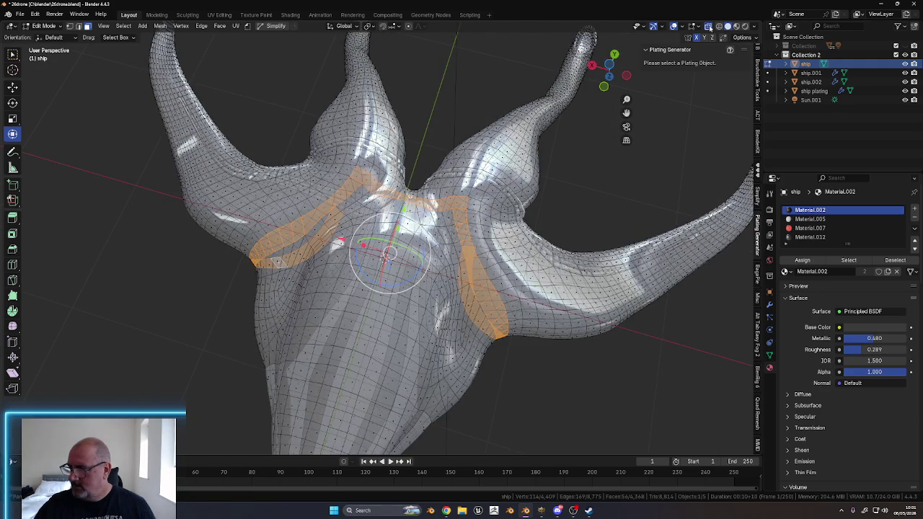
# Turn off X-ray and shortest-path select faces across the top between the two bands
pyautogui.click(708, 26)
pyautogui.moveTo(477, 220); pyautogui.dragTo(452, 203, button='middle')
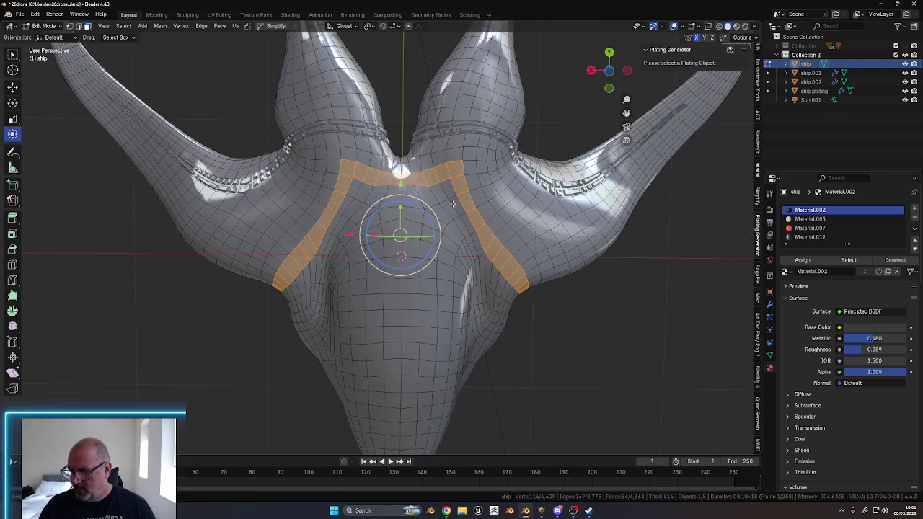
pyautogui.keyDown('ctrl'); pyautogui.click(351, 188); pyautogui.keyUp('ctrl')
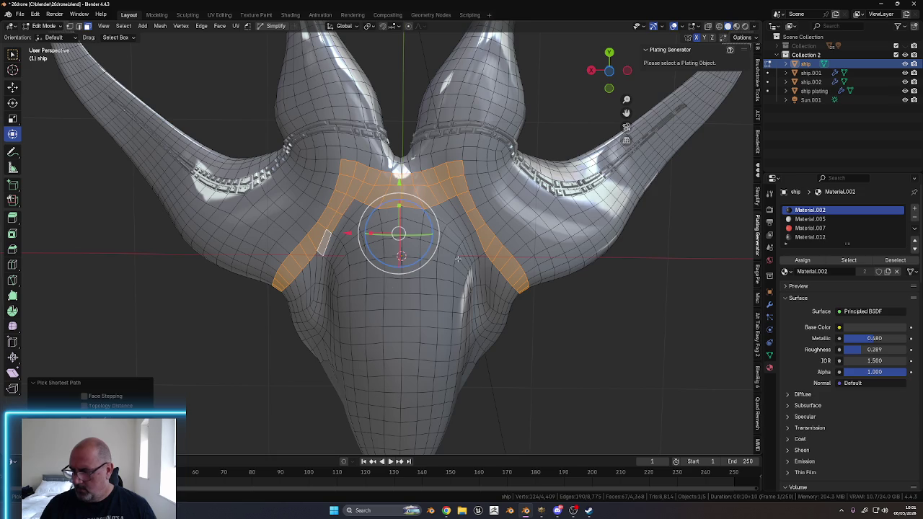
pyautogui.keyDown('ctrl'); pyautogui.click(475, 243); pyautogui.keyUp('ctrl')
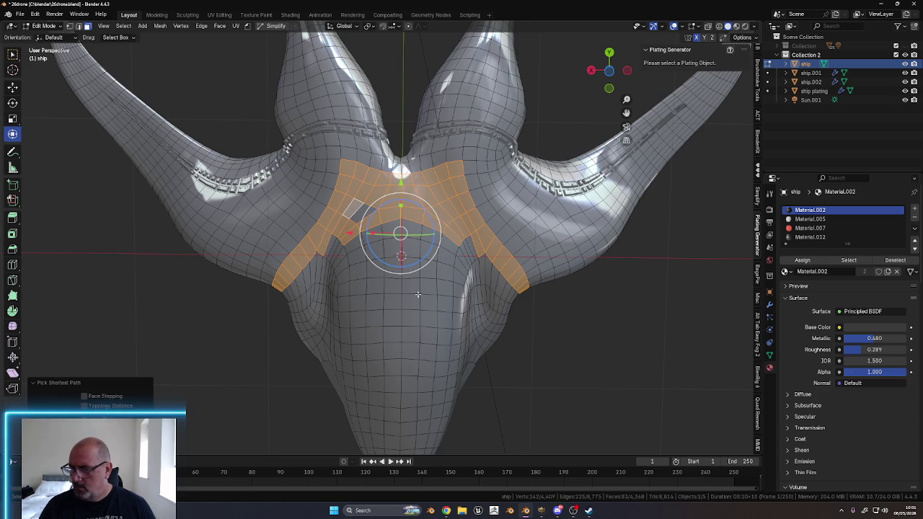
pyautogui.keyDown('shift'); pyautogui.click(364, 210); pyautogui.keyUp('shift')
pyautogui.moveTo(502, 269)
pyautogui.mouseDown(button='middle')
pyautogui.moveTo(376, 308)
pyautogui.moveTo(295, 274)
pyautogui.moveTo(231, 350)
pyautogui.moveTo(382, 281)
pyautogui.moveTo(472, 303)
pyautogui.moveTo(402, 229)
pyautogui.mouseUp(button='middle')
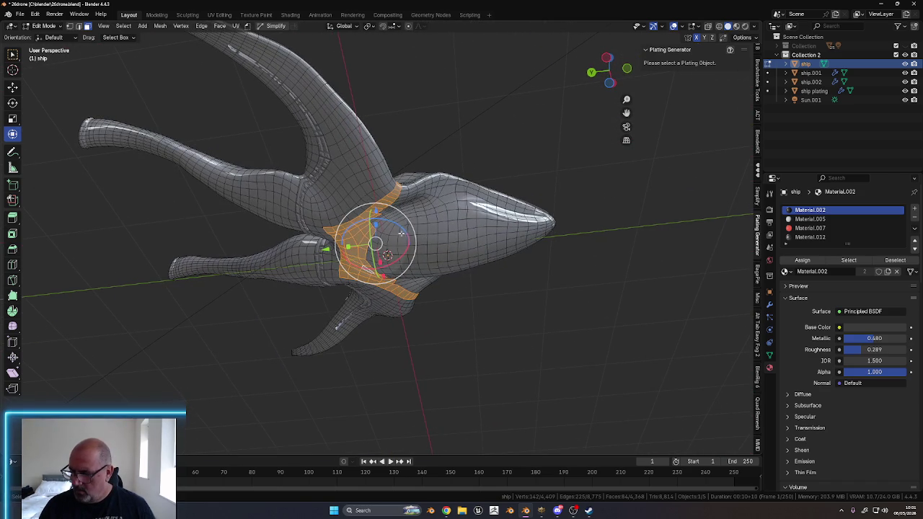
# From the underside view, extend the selection with more faces below the nose
pyautogui.moveTo(425, 276)
pyautogui.mouseDown(button='middle')
pyautogui.moveTo(417, 235)
pyautogui.moveTo(457, 264)
pyautogui.moveTo(420, 294)
pyautogui.moveTo(433, 288)
pyautogui.moveTo(425, 283)
pyautogui.mouseUp(button='middle')
pyautogui.keyDown('ctrl'); pyautogui.click(416, 245); pyautogui.keyUp('ctrl')
pyautogui.click(609, 72)
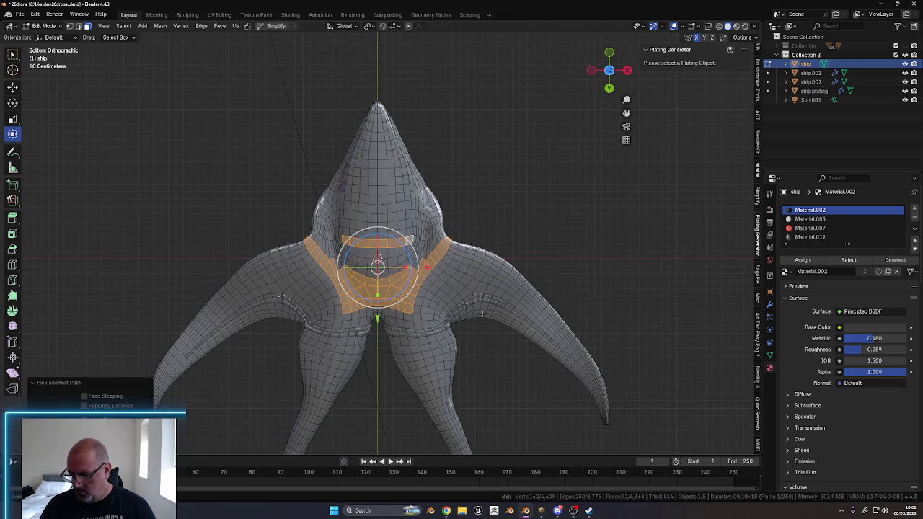
pyautogui.scroll(1, 454, 267)
pyautogui.scroll(2, 441, 247)
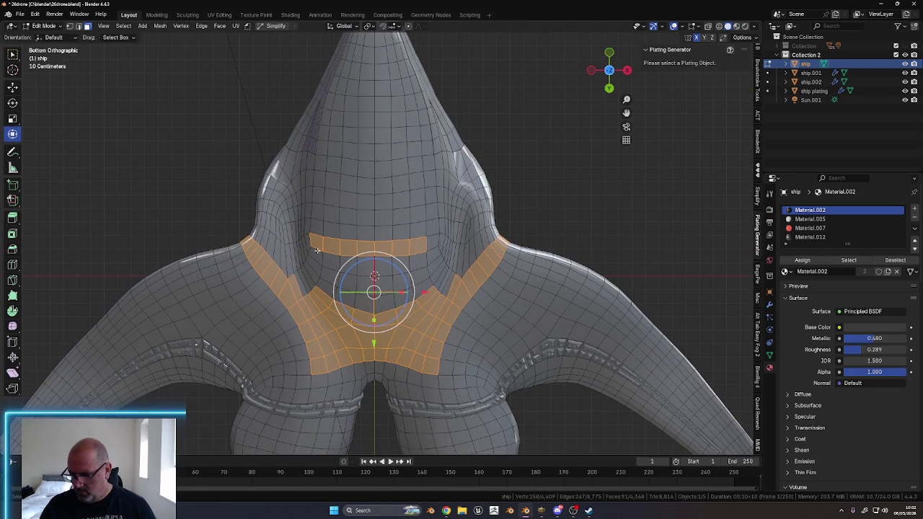
pyautogui.scroll(-1, 475, 280)
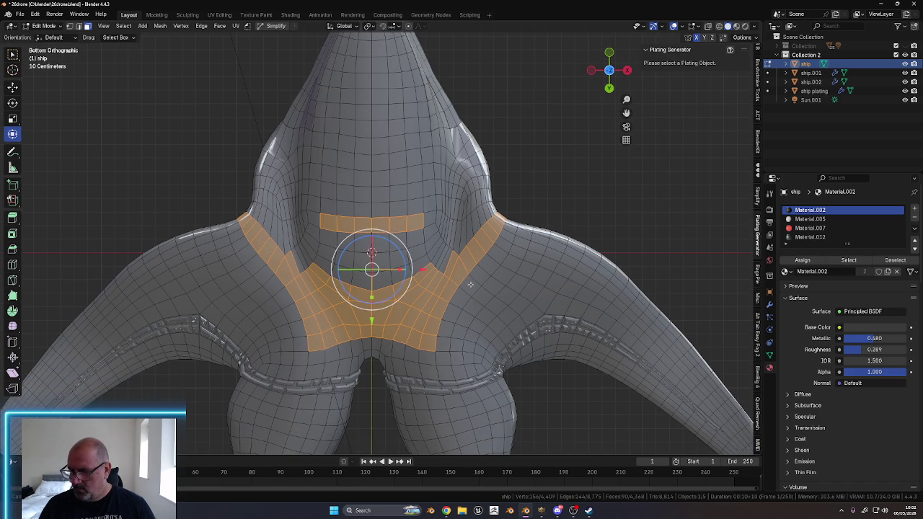
pyautogui.keyDown('shift'); pyautogui.moveTo(471, 284); pyautogui.dragTo(471, 287, button='middle'); pyautogui.keyUp('shift')
pyautogui.keyDown('shift'); pyautogui.moveTo(468, 240); pyautogui.dragTo(461, 335, button='middle'); pyautogui.keyUp('shift')
pyautogui.keyDown('shift'); pyautogui.click(319, 306); pyautogui.keyUp('shift')
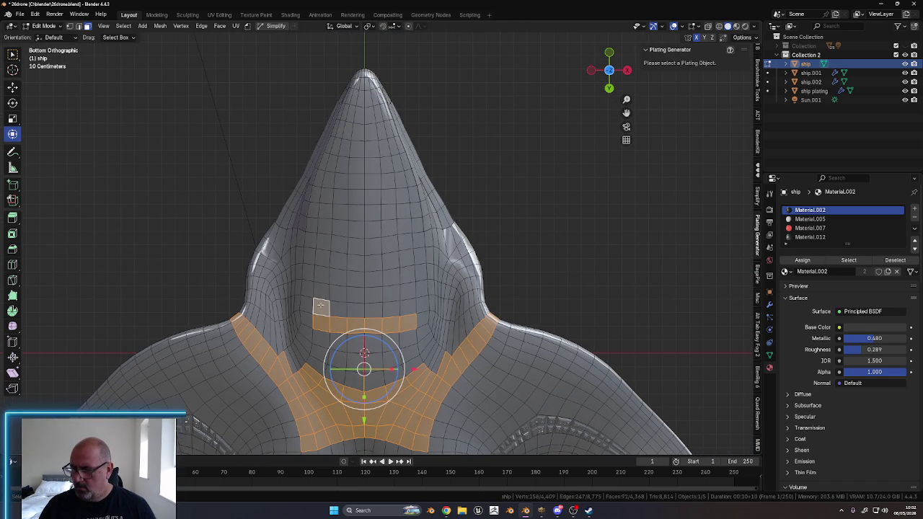
# Select a strip of faces down from the nose tip and make Material.002 the active slot
pyautogui.keyDown('ctrl'); pyautogui.click(351, 85); pyautogui.keyUp('ctrl')
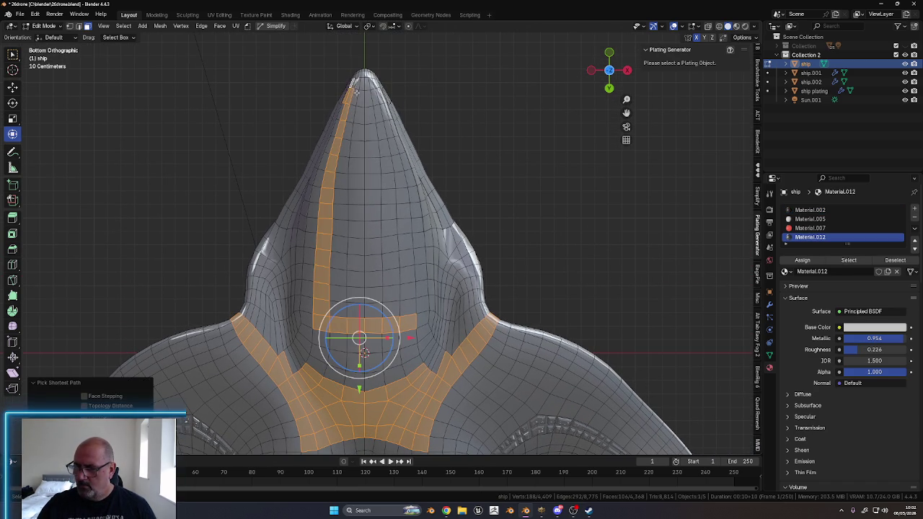
pyautogui.keyDown('shift'); pyautogui.moveTo(351, 85); pyautogui.dragTo(364, 167, button='middle'); pyautogui.keyUp('shift')
pyautogui.scroll(4, 365, 167)
pyautogui.scroll(-1, 347, 228)
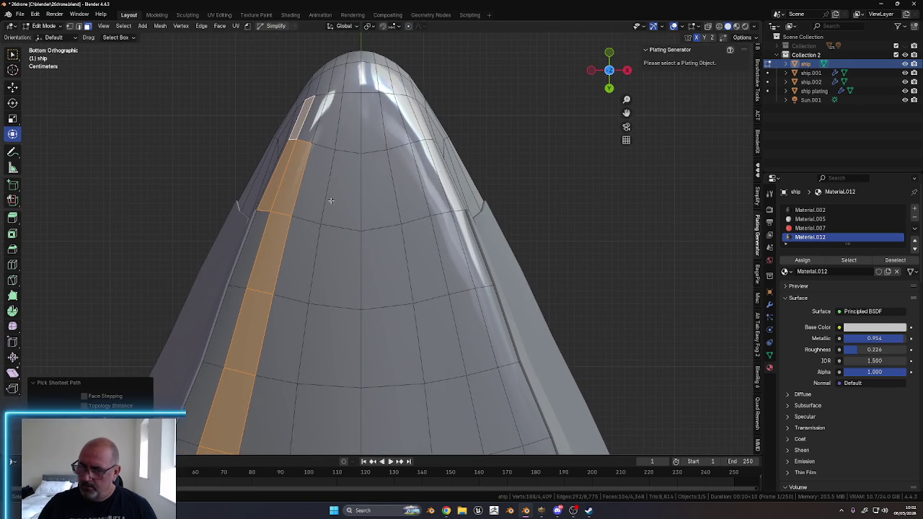
pyautogui.scroll(-2, 334, 221)
pyautogui.scroll(-3, 334, 221)
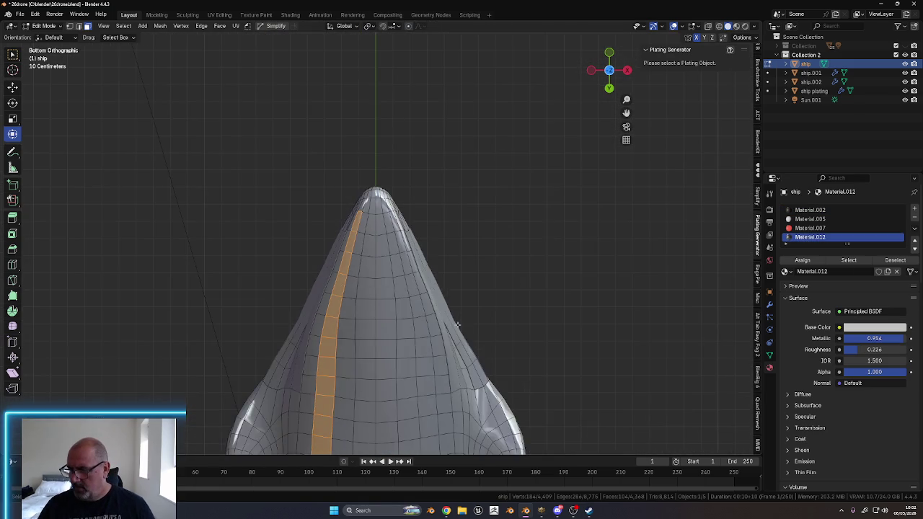
pyautogui.click(810, 210)
pyautogui.scroll(2, 422, 359)
pyautogui.keyDown('shift'); pyautogui.moveTo(422, 358); pyautogui.dragTo(389, 303, button='middle'); pyautogui.keyUp('shift')
# Add shortest-path face strips covering the nose centre from tip down to the chevron
pyautogui.keyDown('ctrl'); pyautogui.click(362, 292); pyautogui.keyUp('ctrl')
pyautogui.scroll(-2, 388, 263)
pyautogui.scroll(-2, 387, 264)
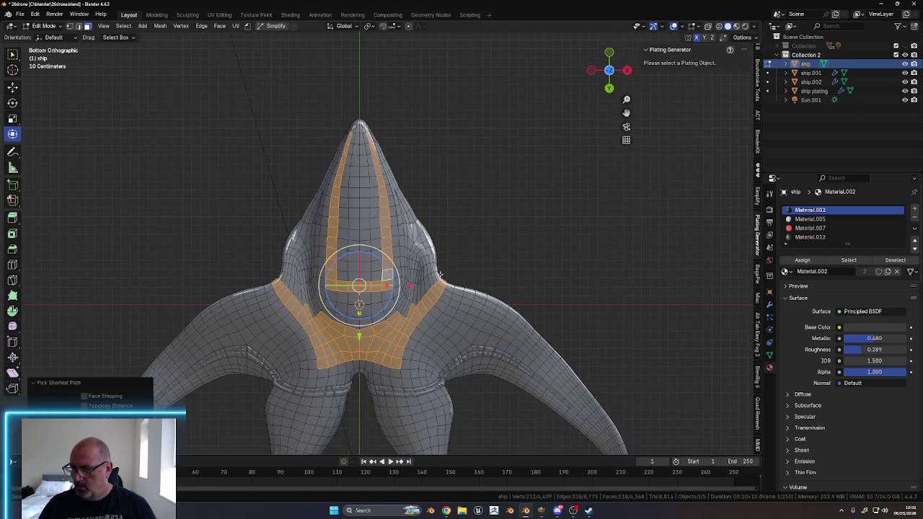
pyautogui.keyDown('shift'); pyautogui.moveTo(416, 209); pyautogui.dragTo(428, 281, button='middle'); pyautogui.keyUp('shift')
pyautogui.keyDown('shift'); pyautogui.click(375, 180); pyautogui.keyUp('shift')
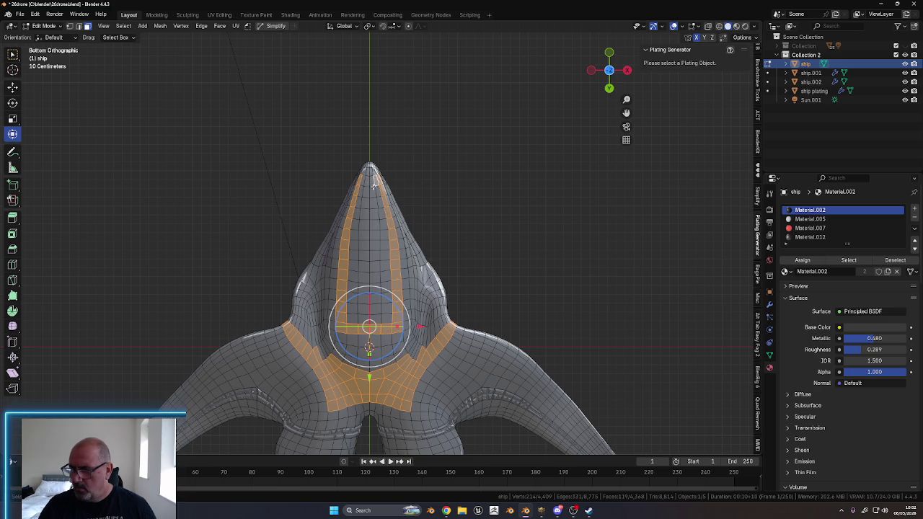
pyautogui.keyDown('ctrl'); pyautogui.click(363, 179); pyautogui.keyUp('ctrl')
pyautogui.keyDown('ctrl'); pyautogui.click(351, 315); pyautogui.keyUp('ctrl')
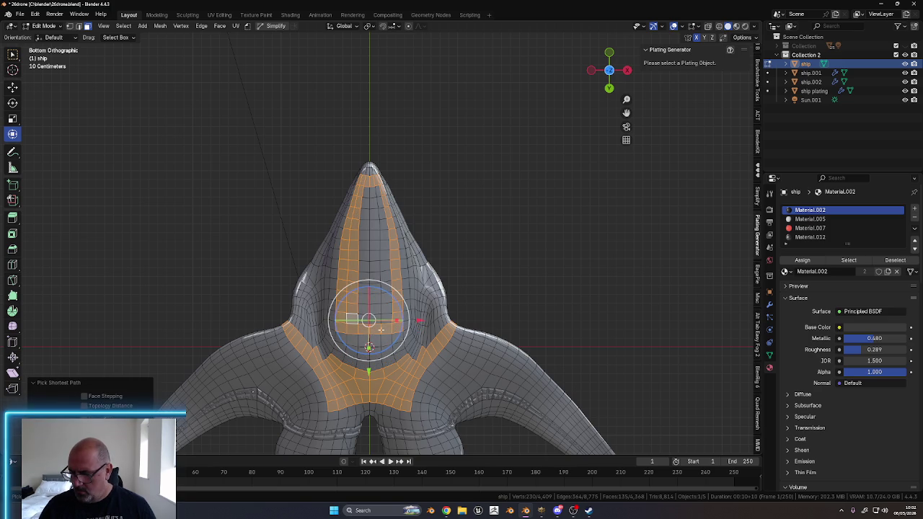
pyautogui.keyDown('ctrl'); pyautogui.click(375, 184); pyautogui.keyUp('ctrl')
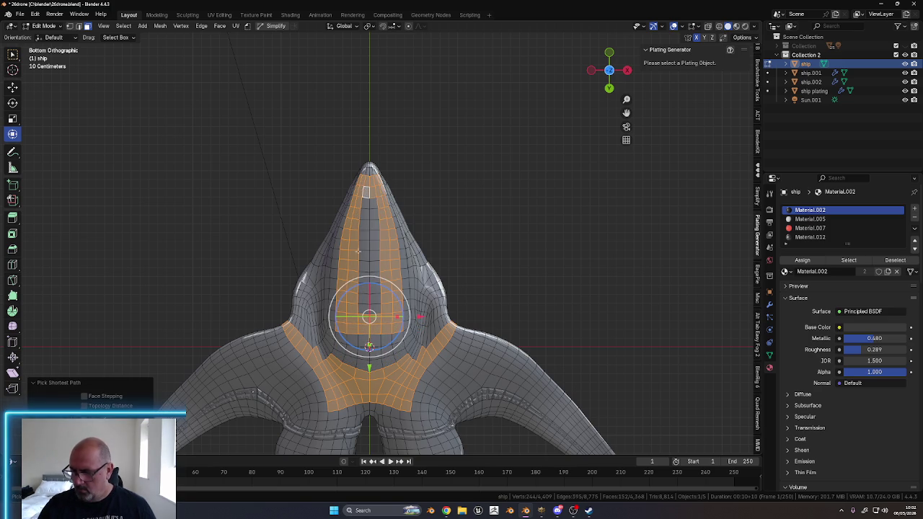
pyautogui.keyDown('ctrl'); pyautogui.click(364, 307); pyautogui.keyUp('ctrl')
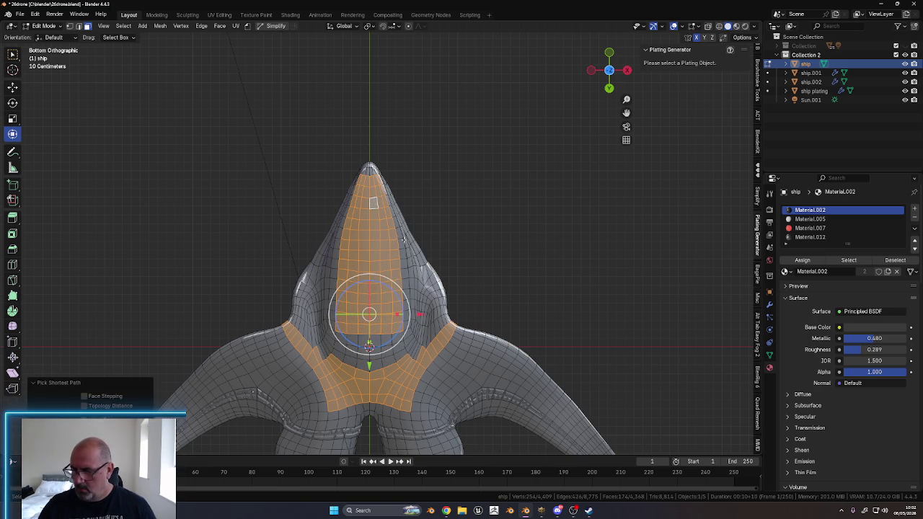
# Orbit around the ship to check the nose selection
pyautogui.moveTo(470, 187); pyautogui.dragTo(450, 232, button='middle')
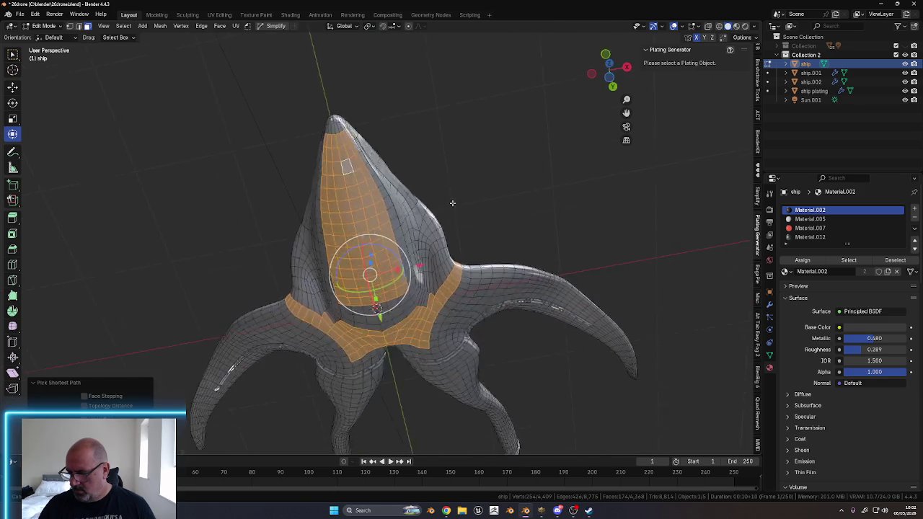
pyautogui.moveTo(454, 284); pyautogui.dragTo(490, 282, button='middle')
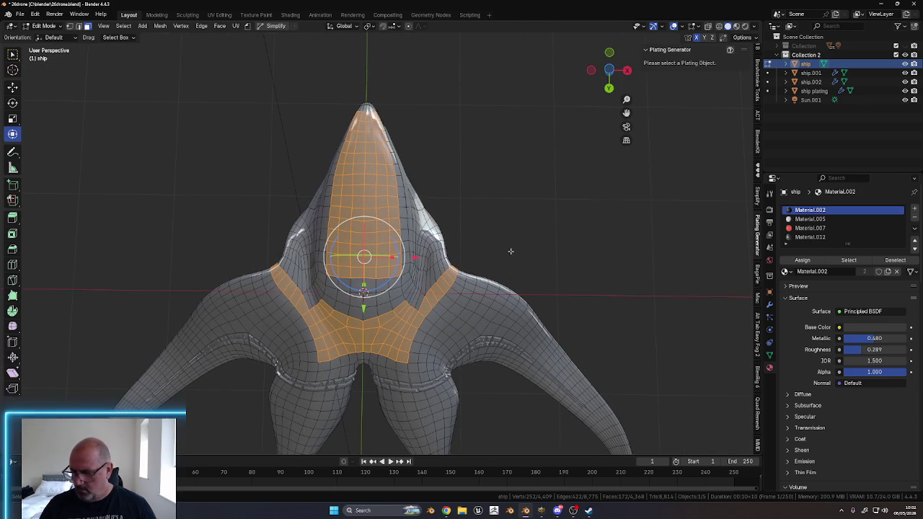
pyautogui.scroll(-2, 493, 264)
pyautogui.scroll(-2, 496, 245)
pyautogui.moveTo(500, 221)
pyautogui.mouseDown(button='middle')
pyautogui.moveTo(494, 305)
pyautogui.moveTo(400, 319)
pyautogui.moveTo(433, 303)
pyautogui.mouseUp(button='middle')
pyautogui.scroll(6, 516, 198)
# Make Material.012 the active slot, add front underside faces, and undo the stray pick
pyautogui.moveTo(516, 198)
pyautogui.mouseDown(button='middle')
pyautogui.moveTo(445, 293)
pyautogui.moveTo(496, 277)
pyautogui.moveTo(592, 268)
pyautogui.moveTo(550, 264)
pyautogui.moveTo(527, 274)
pyautogui.moveTo(494, 322)
pyautogui.moveTo(471, 333)
pyautogui.moveTo(500, 323)
pyautogui.moveTo(488, 334)
pyautogui.moveTo(497, 325)
pyautogui.moveTo(501, 333)
pyautogui.moveTo(469, 313)
pyautogui.mouseUp(button='middle')
pyautogui.scroll(-3, 498, 224)
pyautogui.click(810, 237)
pyautogui.moveTo(552, 315); pyautogui.dragTo(479, 317, button='middle')
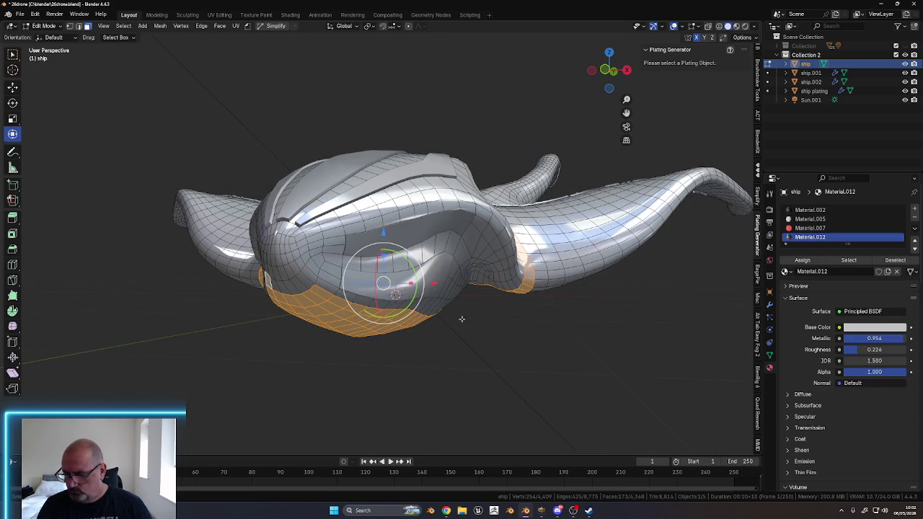
pyautogui.keyDown('ctrl'); pyautogui.click(308, 281); pyautogui.keyUp('ctrl')
pyautogui.moveTo(308, 281)
pyautogui.mouseDown(button='middle')
pyautogui.moveTo(436, 295)
pyautogui.moveTo(433, 313)
pyautogui.mouseUp(button='middle')
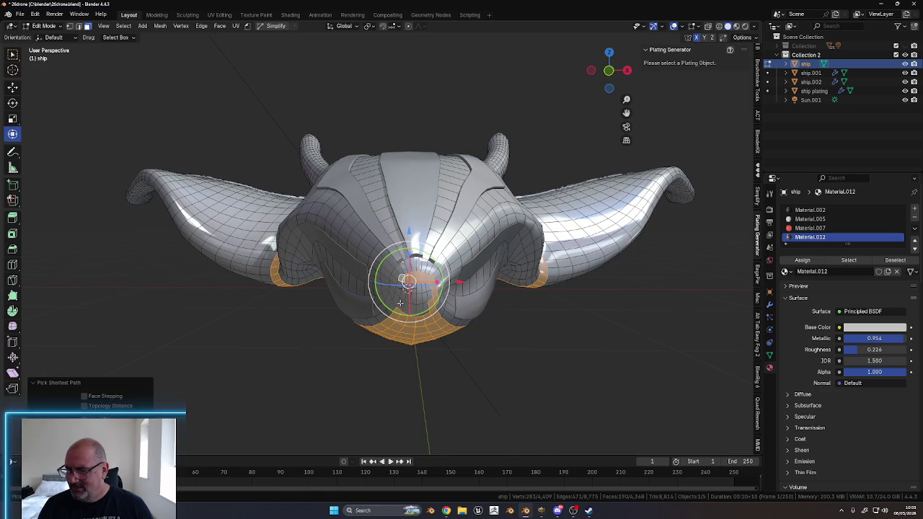
pyautogui.moveTo(422, 309); pyautogui.dragTo(425, 311, button='middle')
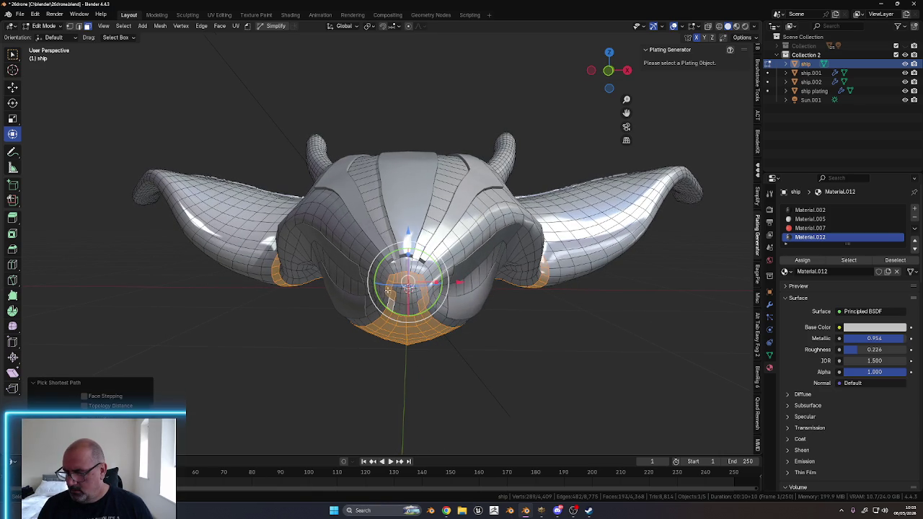
pyautogui.hotkey('ctrl', 'z')
# Extend the selection along the lower front hull and add a face below the nose panel
pyautogui.moveTo(394, 286); pyautogui.dragTo(413, 290, button='middle')
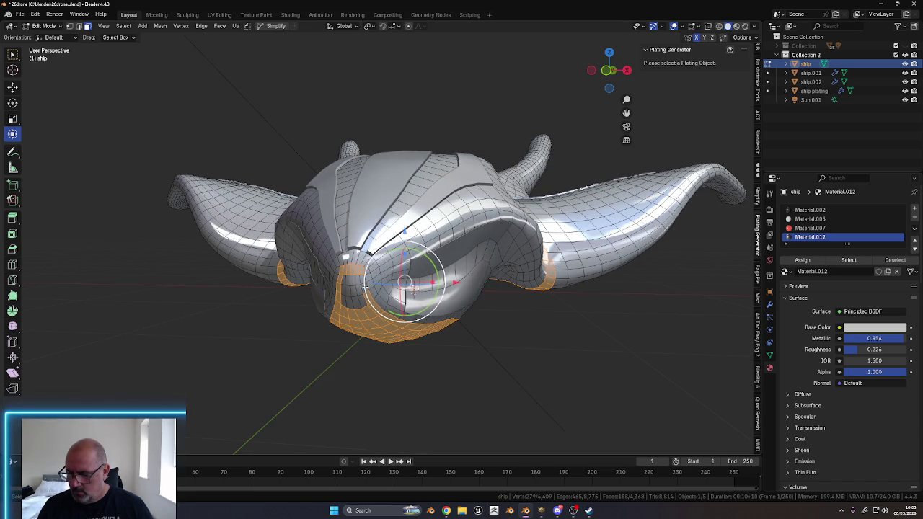
pyautogui.moveTo(413, 290); pyautogui.dragTo(389, 285, button='middle')
pyautogui.keyDown('ctrl'); pyautogui.click(357, 276); pyautogui.keyUp('ctrl')
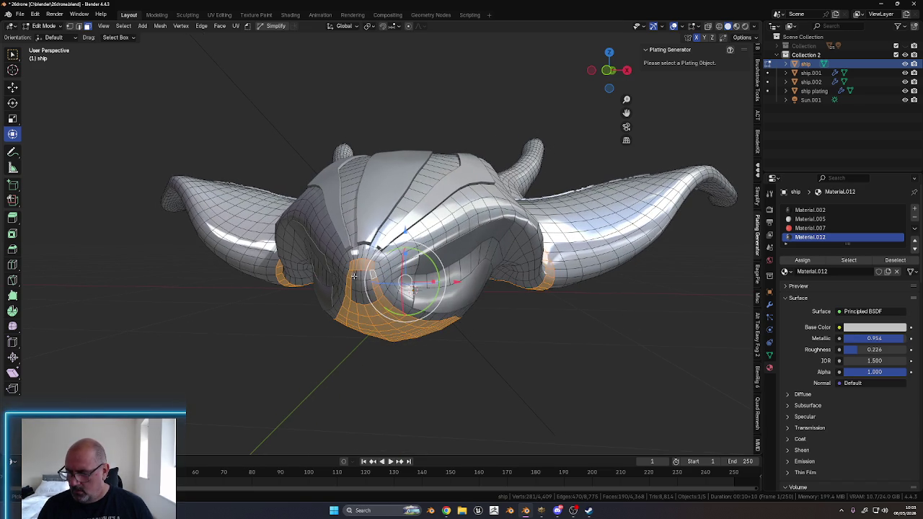
pyautogui.keyDown('ctrl'); pyautogui.click(368, 296); pyautogui.keyUp('ctrl')
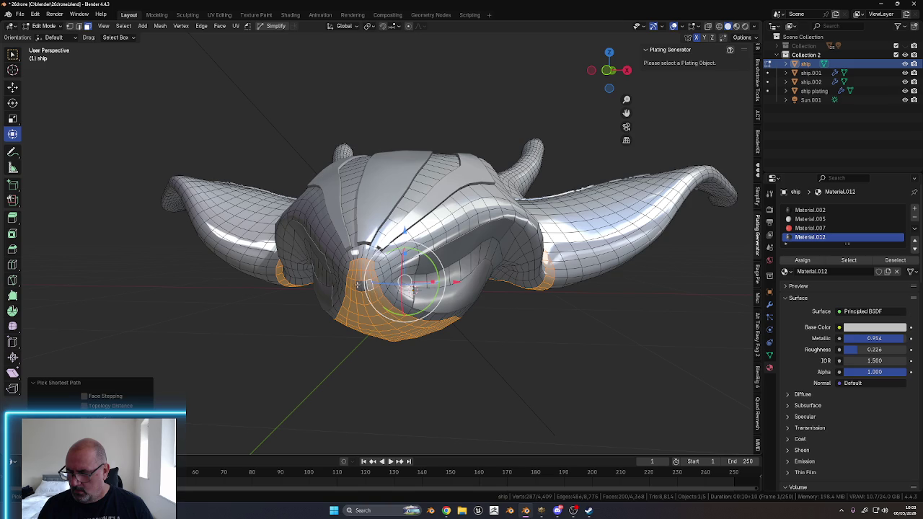
pyautogui.moveTo(413, 290)
pyautogui.mouseDown(button='middle')
pyautogui.moveTo(513, 322)
pyautogui.moveTo(505, 299)
pyautogui.moveTo(443, 290)
pyautogui.moveTo(355, 246)
pyautogui.moveTo(336, 254)
pyautogui.mouseUp(button='middle')
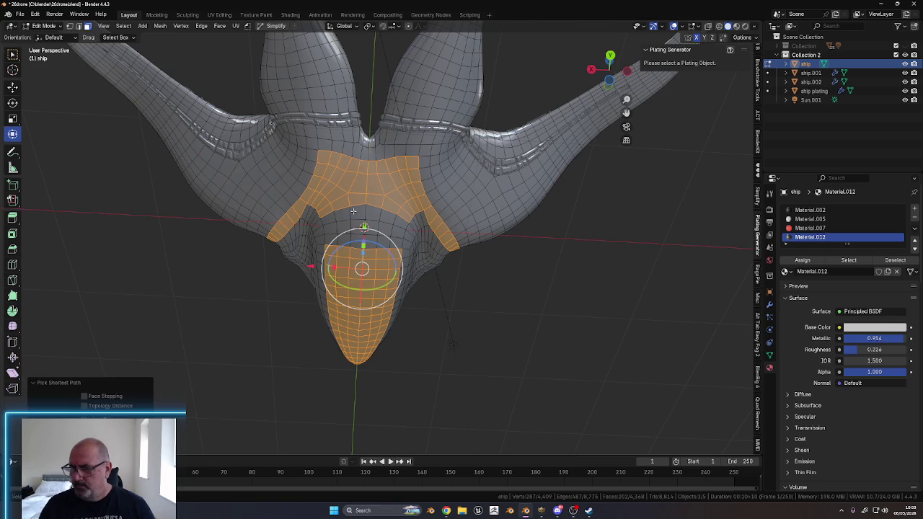
pyautogui.moveTo(387, 226)
pyautogui.mouseDown(button='middle')
pyautogui.moveTo(549, 295)
pyautogui.moveTo(544, 315)
pyautogui.moveTo(561, 305)
pyautogui.moveTo(528, 306)
pyautogui.moveTo(535, 313)
pyautogui.moveTo(523, 354)
pyautogui.moveTo(553, 300)
pyautogui.moveTo(536, 247)
pyautogui.moveTo(537, 259)
pyautogui.moveTo(489, 282)
pyautogui.moveTo(478, 320)
pyautogui.moveTo(487, 324)
pyautogui.moveTo(488, 305)
pyautogui.moveTo(513, 267)
pyautogui.moveTo(516, 233)
pyautogui.mouseUp(button='middle')
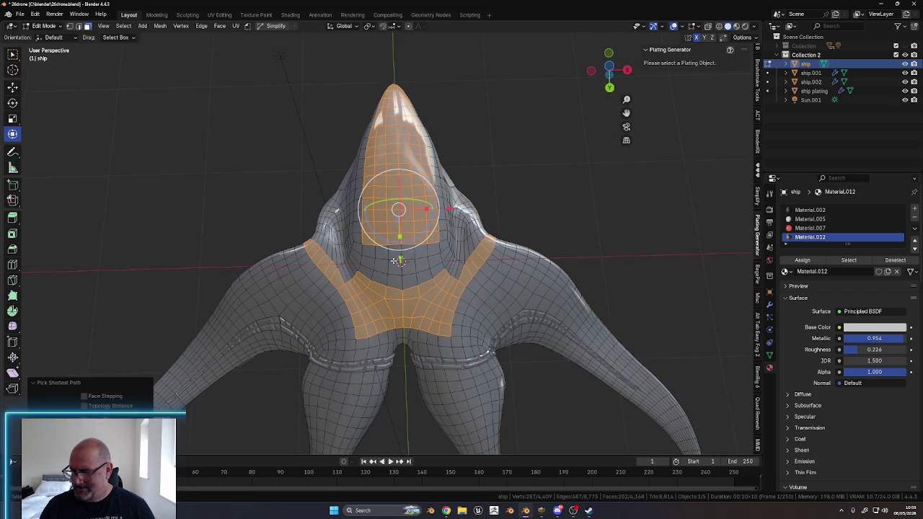
pyautogui.keyDown('shift'); pyautogui.click(398, 260); pyautogui.keyUp('shift')
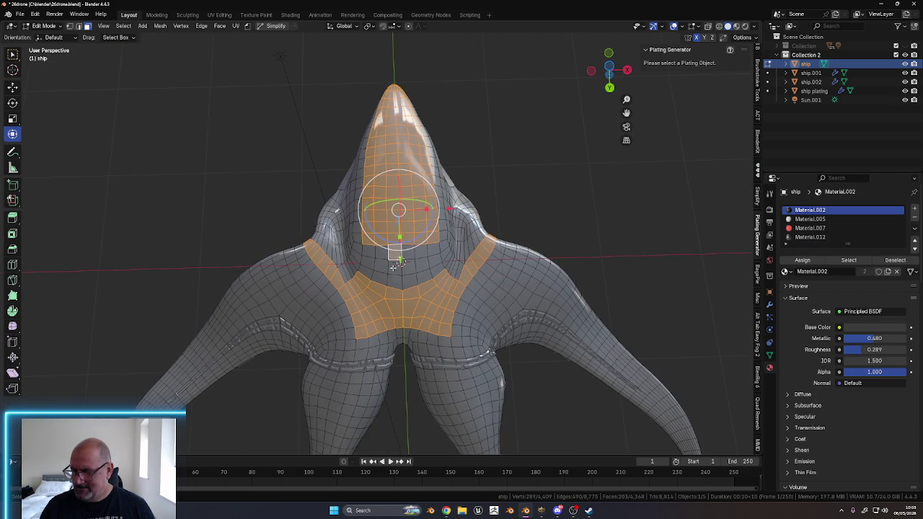
# Shortest-path select the faces between the nose panel and the chevron, reaching 214 faces
pyautogui.keyDown('ctrl'); pyautogui.click(402, 263); pyautogui.keyUp('ctrl')
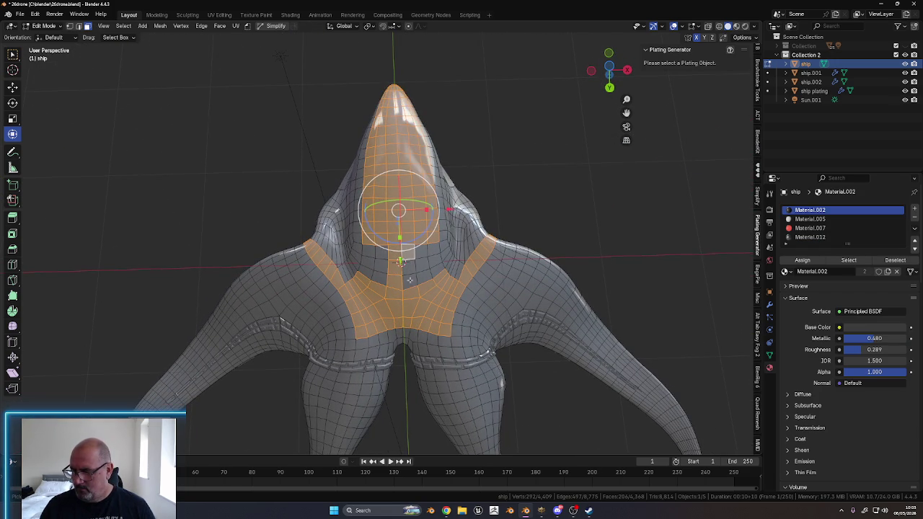
pyautogui.moveTo(408, 254)
pyautogui.mouseDown(button='middle')
pyautogui.moveTo(431, 279)
pyautogui.moveTo(405, 266)
pyautogui.mouseUp(button='middle')
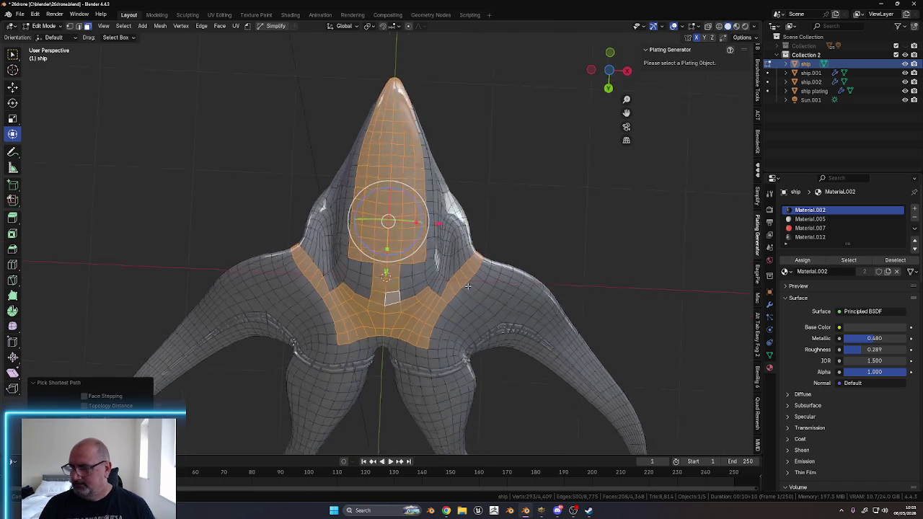
pyautogui.keyDown('shift'); pyautogui.click(389, 268); pyautogui.keyUp('shift')
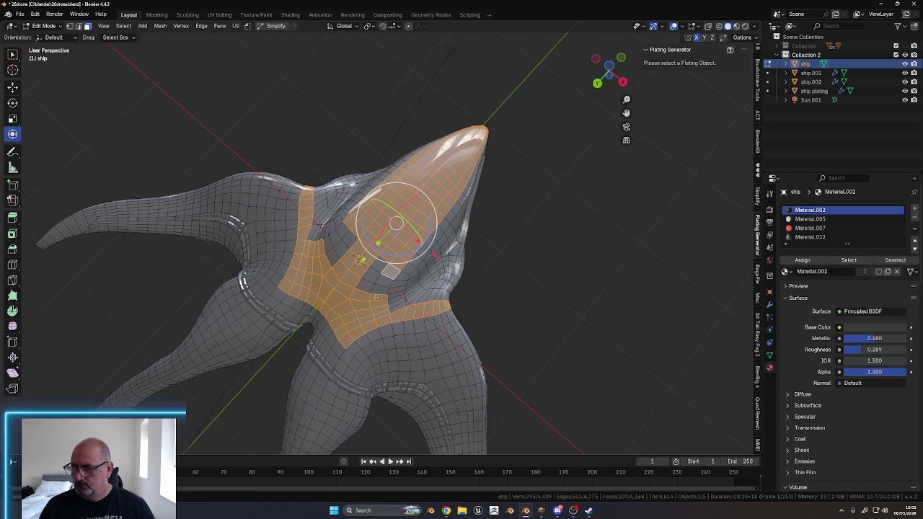
pyautogui.keyDown('ctrl'); pyautogui.click(378, 289); pyautogui.keyUp('ctrl')
pyautogui.keyDown('ctrl'); pyautogui.click(341, 231); pyautogui.keyUp('ctrl')
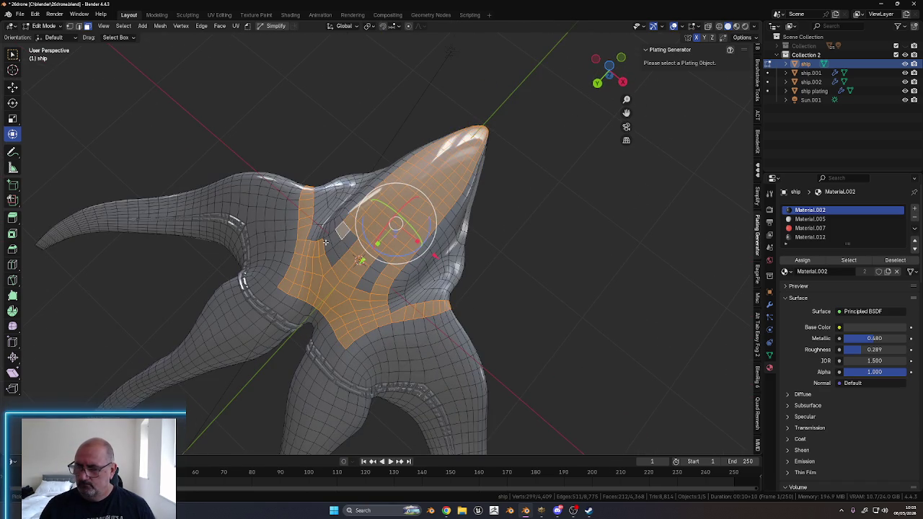
pyautogui.moveTo(497, 238)
pyautogui.mouseDown(button='middle')
pyautogui.moveTo(492, 288)
pyautogui.moveTo(509, 309)
pyautogui.moveTo(504, 317)
pyautogui.moveTo(396, 363)
pyautogui.moveTo(391, 381)
pyautogui.moveTo(426, 380)
pyautogui.moveTo(452, 354)
pyautogui.moveTo(431, 297)
pyautogui.moveTo(448, 327)
pyautogui.moveTo(406, 354)
pyautogui.moveTo(393, 347)
pyautogui.moveTo(403, 353)
pyautogui.moveTo(404, 324)
pyautogui.moveTo(425, 324)
pyautogui.moveTo(413, 304)
pyautogui.moveTo(338, 295)
pyautogui.moveTo(378, 373)
pyautogui.moveTo(456, 326)
pyautogui.moveTo(552, 291)
pyautogui.moveTo(441, 308)
pyautogui.moveTo(430, 270)
pyautogui.mouseUp(button='middle')
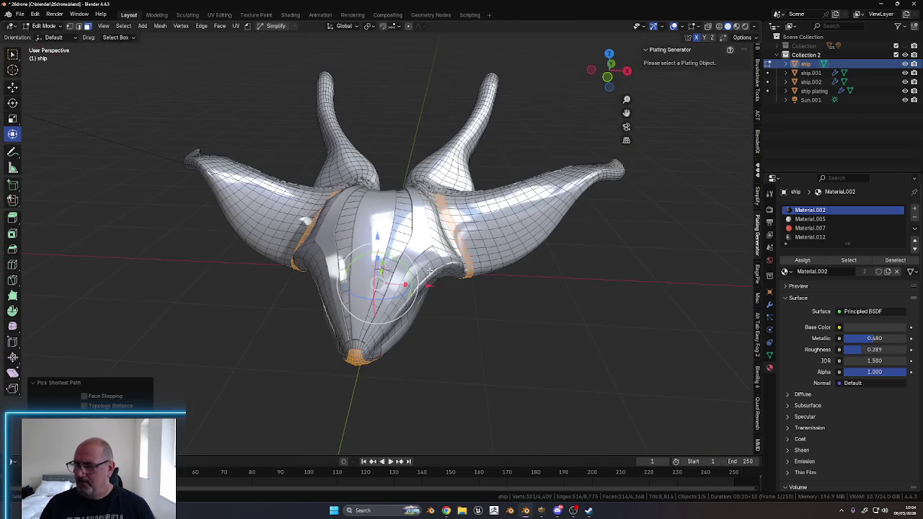
# From the face context menu, apply the Regular Panels for Spacecraft plating preset
pyautogui.rightClick(548, 327)
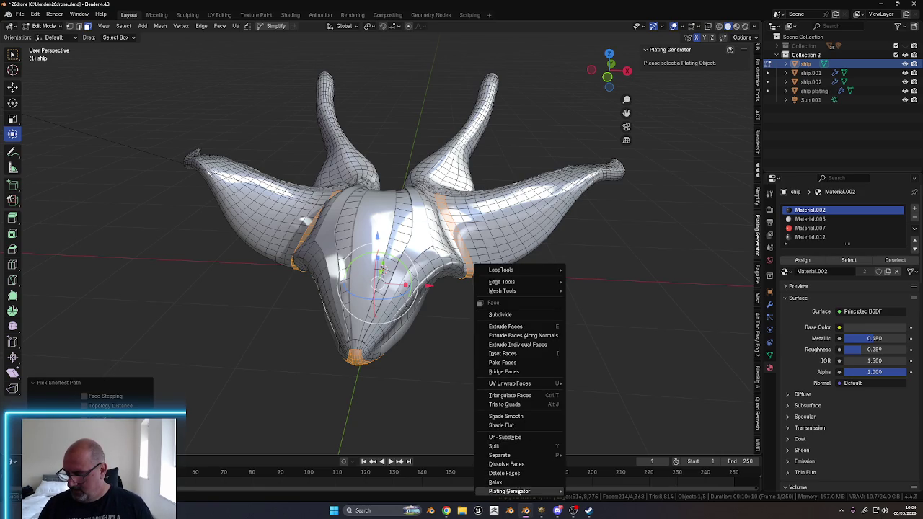
pyautogui.moveTo(594, 421)
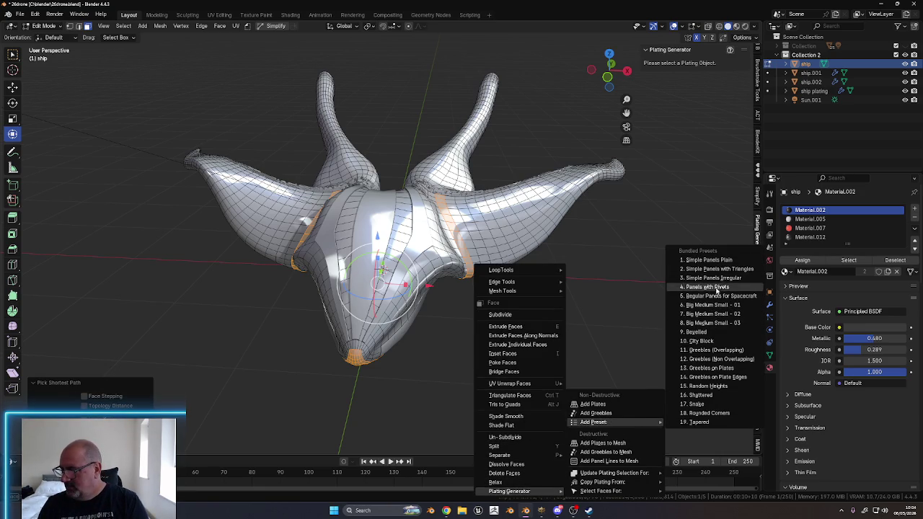
pyautogui.press('Escape')
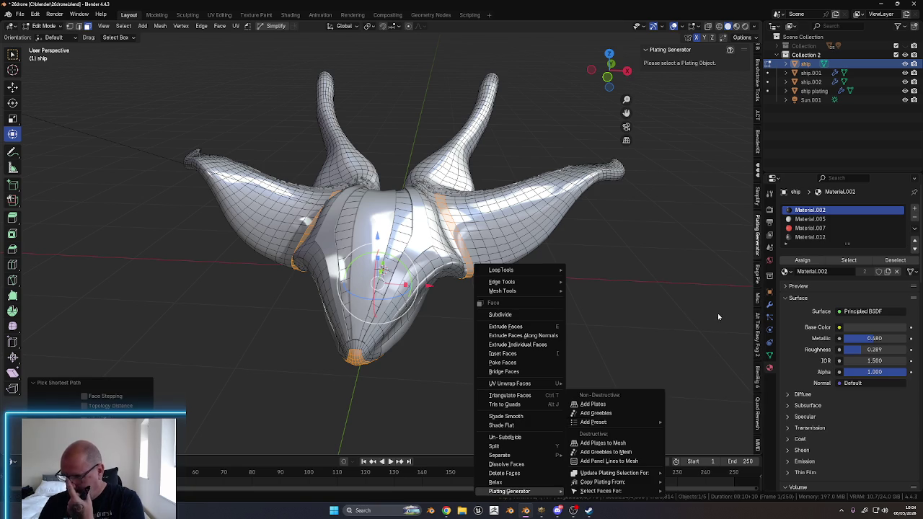
pyautogui.press('Escape')
pyautogui.press('Escape')
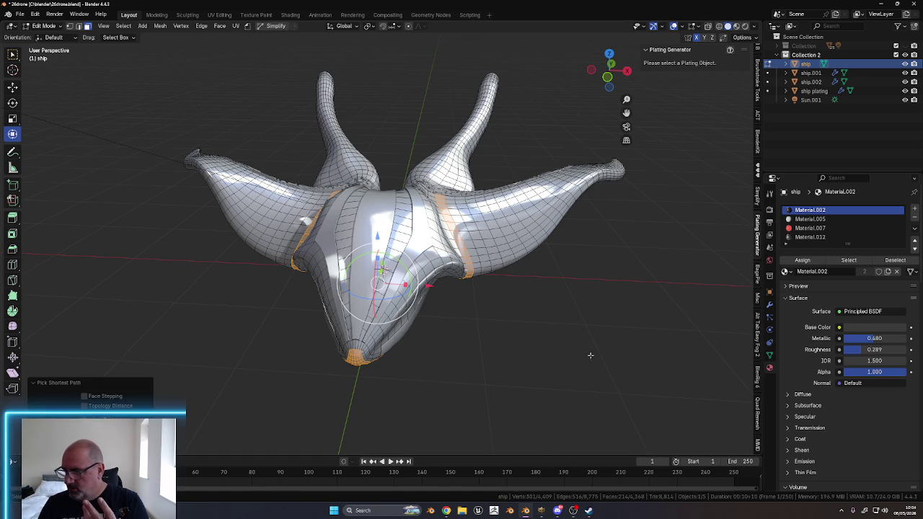
pyautogui.rightClick(589, 360)
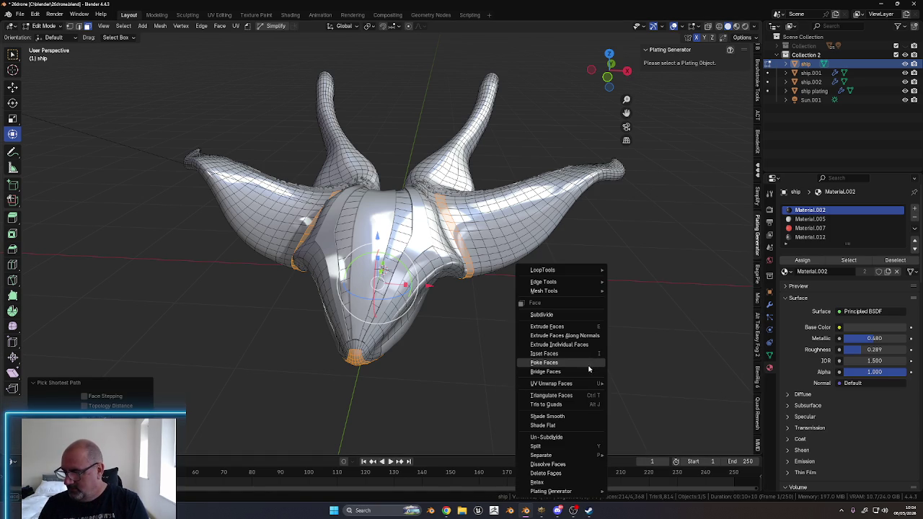
pyautogui.press('Escape')
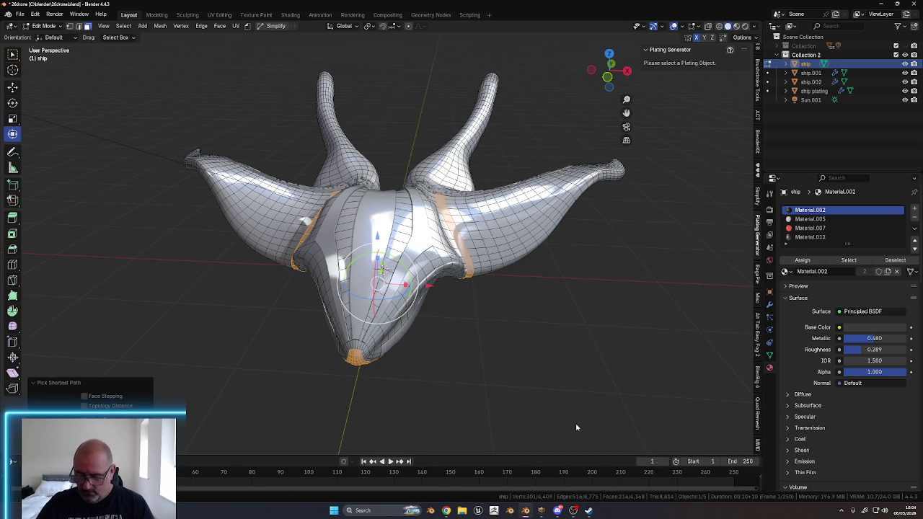
pyautogui.rightClick(511, 355)
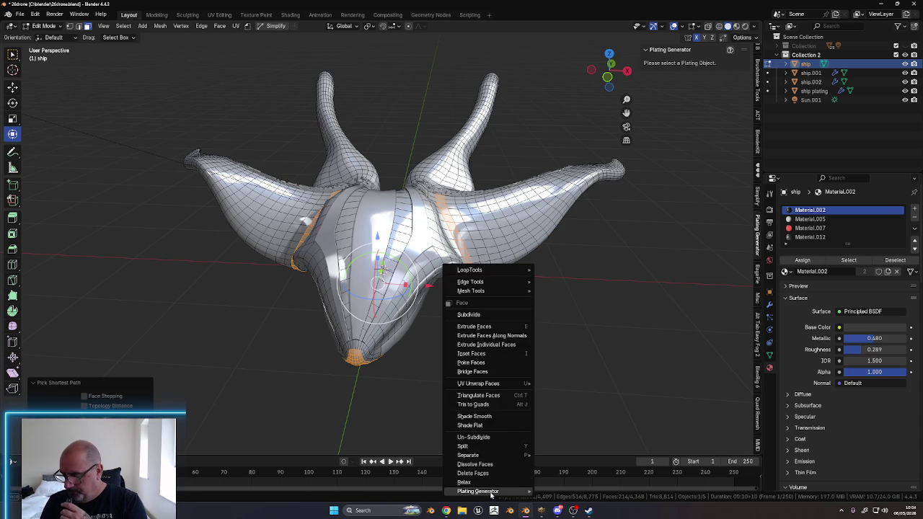
pyautogui.moveTo(478, 491)
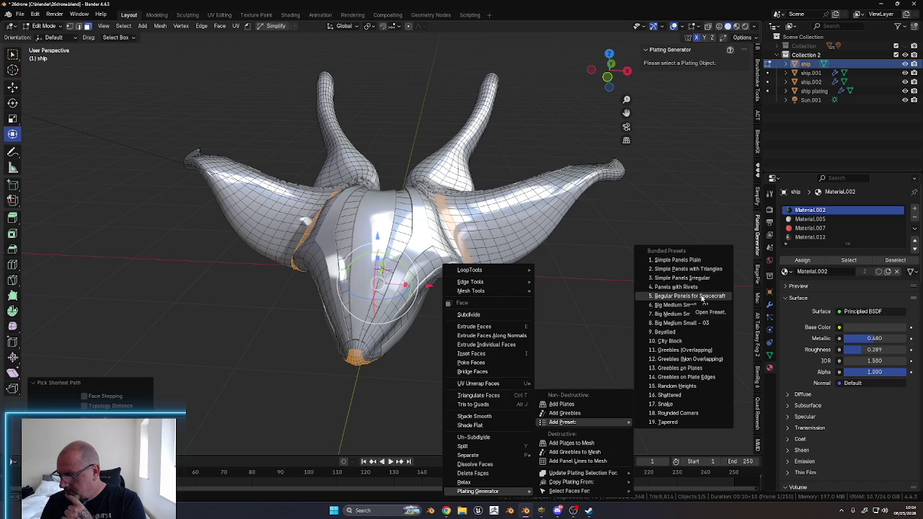
pyautogui.click(701, 296)
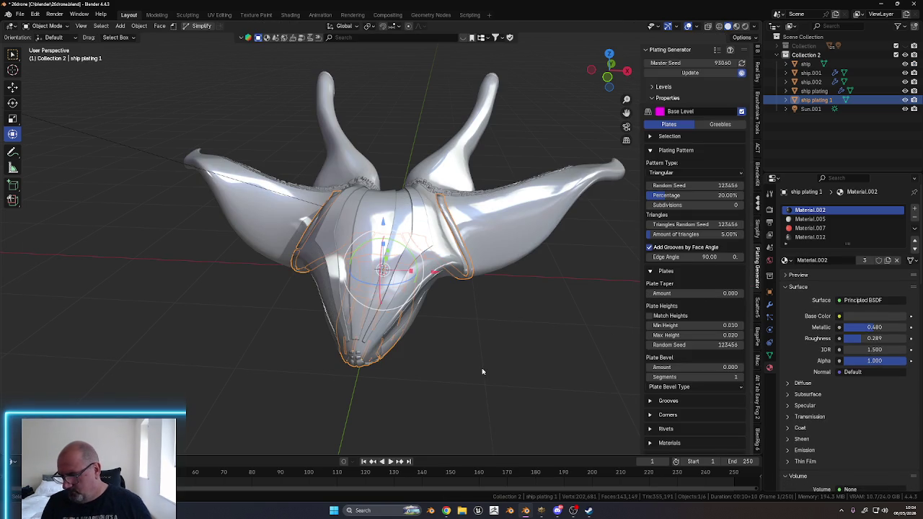
# Apply Shade Auto Smooth to the ship plating 1 object
pyautogui.moveTo(451, 345); pyautogui.dragTo(372, 358, button='middle')
pyautogui.scroll(5, 432, 339)
pyautogui.scroll(-5, 444, 344)
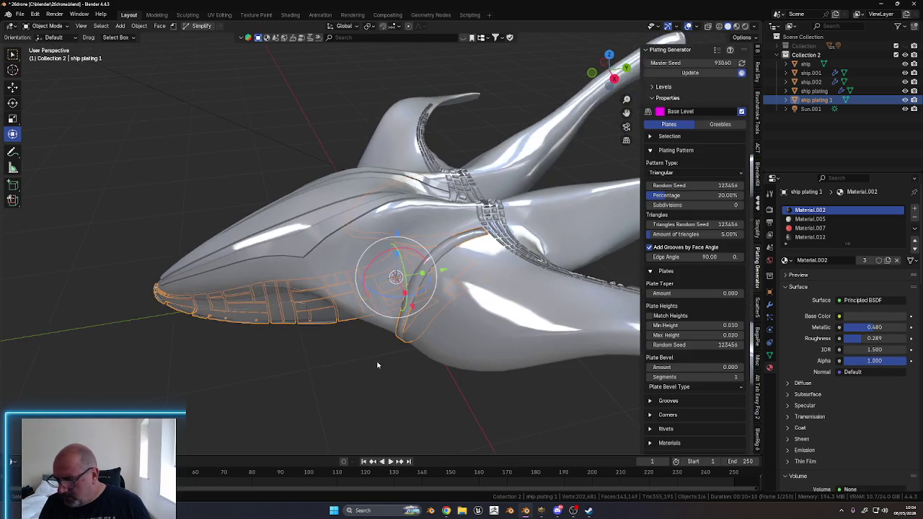
pyautogui.moveTo(444, 344); pyautogui.dragTo(393, 356, button='middle')
pyautogui.rightClick(393, 357)
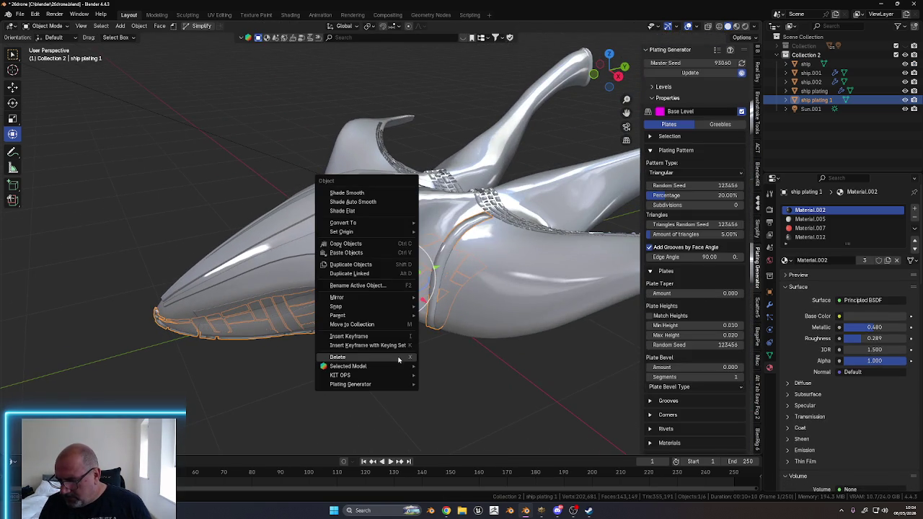
pyautogui.click(377, 204)
# Switch to the bottom view with the ship's nose fully visible
pyautogui.moveTo(324, 376)
pyautogui.mouseDown(button='middle')
pyautogui.moveTo(366, 370)
pyautogui.moveTo(385, 381)
pyautogui.moveTo(407, 332)
pyautogui.mouseUp(button='middle')
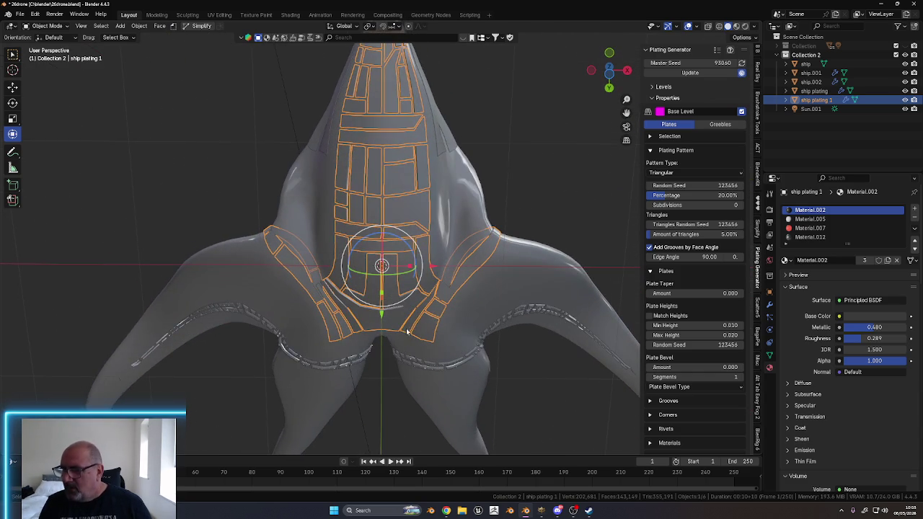
pyautogui.click(609, 73)
pyautogui.keyDown('shift'); pyautogui.moveTo(499, 108); pyautogui.dragTo(449, 204, button='middle'); pyautogui.keyUp('shift')
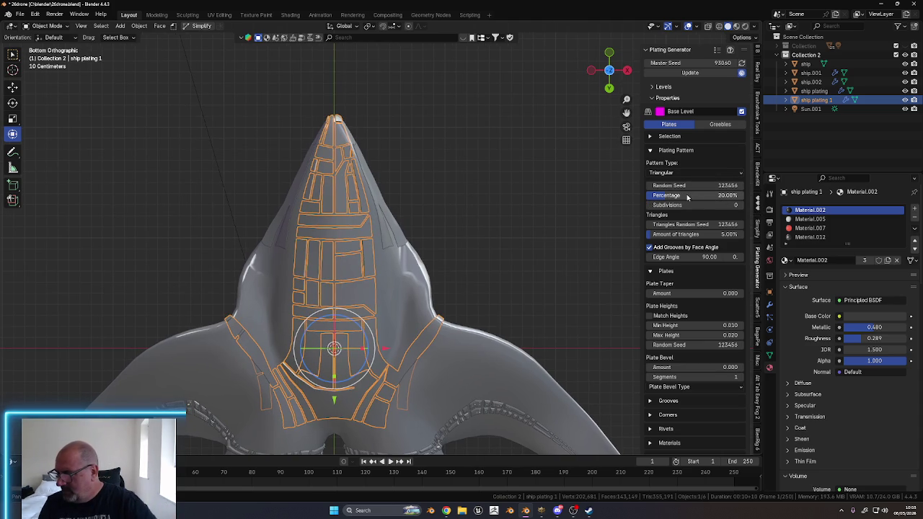
# Lower the Plating Pattern percentage from 20% to 3.15% and inspect the larger plates
pyautogui.moveTo(671, 196)
pyautogui.mouseDown()
pyautogui.moveTo(705, 197)
pyautogui.moveTo(660, 200)
pyautogui.mouseUp()
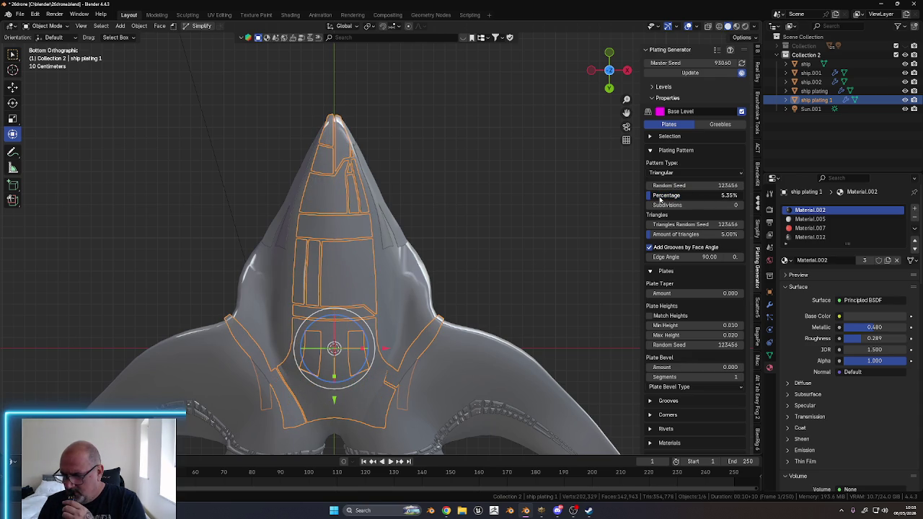
pyautogui.moveTo(659, 199); pyautogui.dragTo(658, 199)
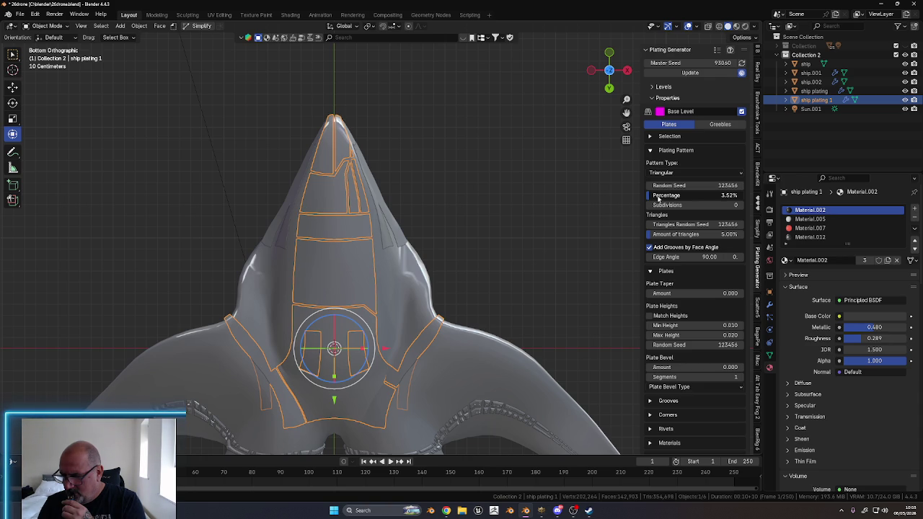
pyautogui.moveTo(658, 198); pyautogui.dragTo(652, 198)
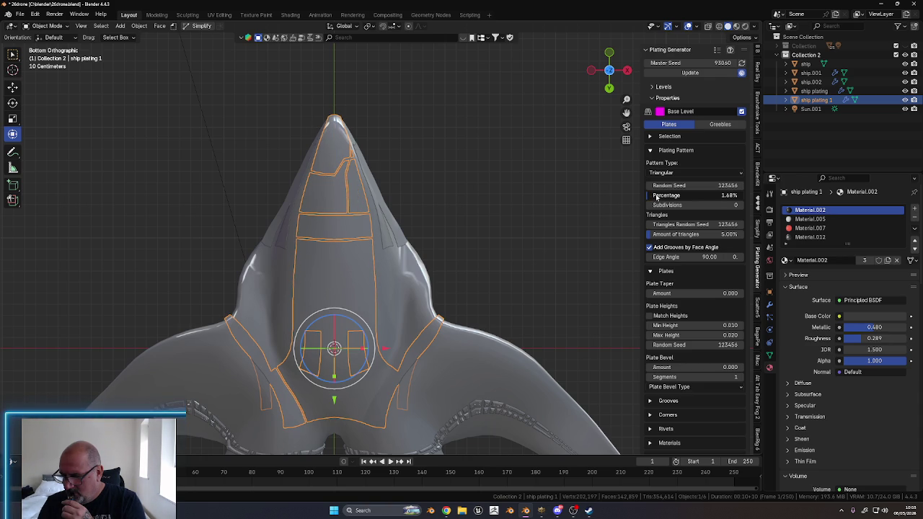
pyautogui.moveTo(656, 195); pyautogui.dragTo(656, 196)
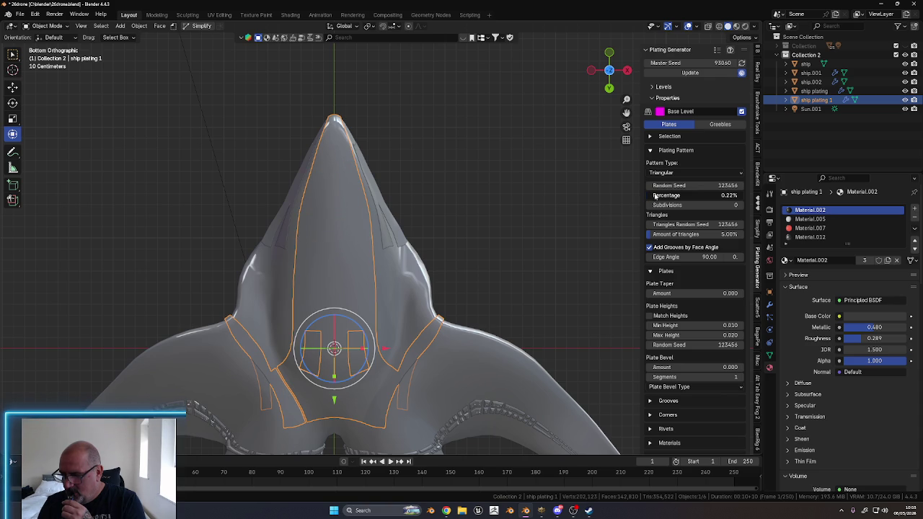
pyautogui.moveTo(370, 311)
pyautogui.mouseDown(button='middle')
pyautogui.moveTo(384, 269)
pyautogui.moveTo(407, 263)
pyautogui.mouseUp(button='middle')
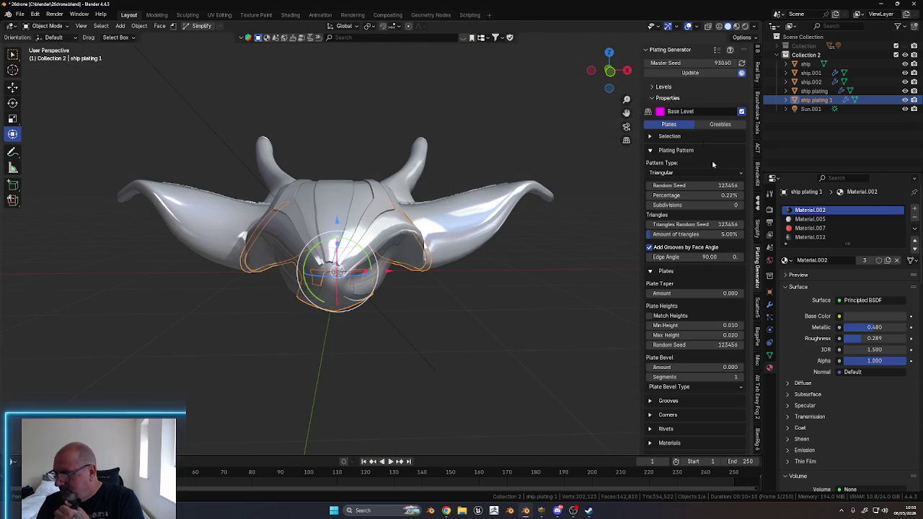
pyautogui.moveTo(697, 199); pyautogui.dragTo(711, 196)
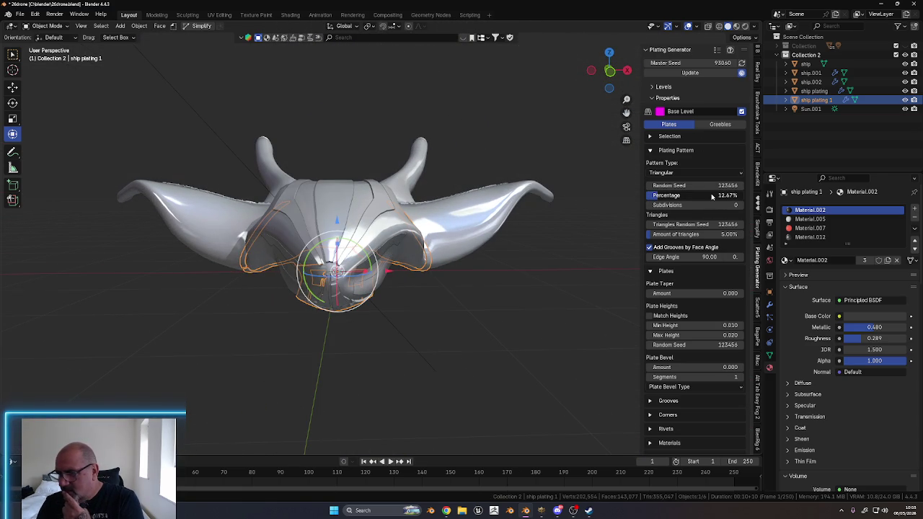
pyautogui.moveTo(752, 195); pyautogui.dragTo(707, 196)
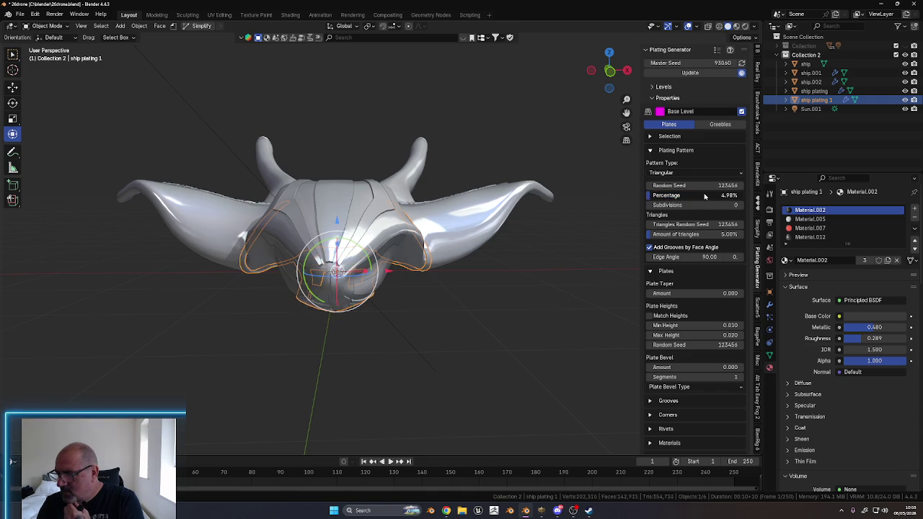
pyautogui.moveTo(701, 196); pyautogui.dragTo(705, 196)
pyautogui.moveTo(389, 216)
pyautogui.mouseDown(button='middle')
pyautogui.moveTo(397, 272)
pyautogui.moveTo(425, 224)
pyautogui.moveTo(370, 170)
pyautogui.mouseUp(button='middle')
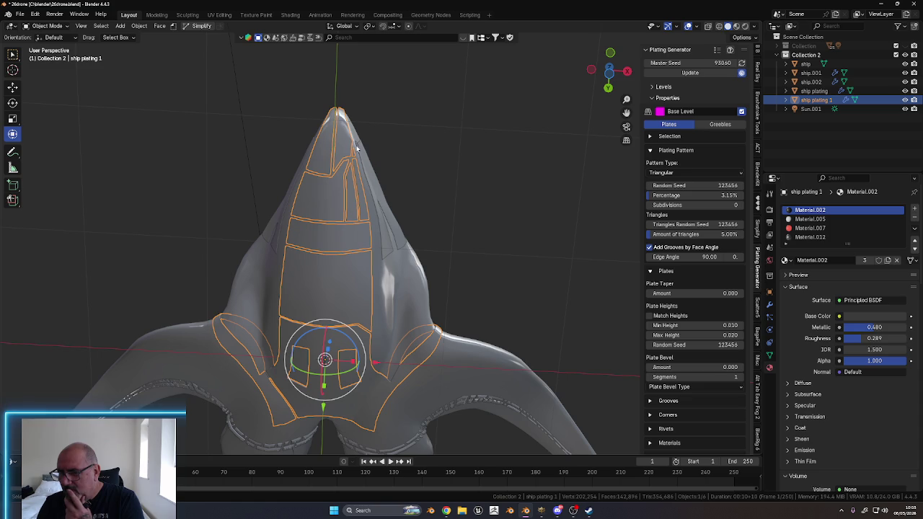
pyautogui.moveTo(435, 254)
pyautogui.mouseDown(button='middle')
pyautogui.moveTo(406, 313)
pyautogui.moveTo(459, 286)
pyautogui.moveTo(371, 281)
pyautogui.moveTo(386, 190)
pyautogui.moveTo(363, 237)
pyautogui.moveTo(364, 187)
pyautogui.moveTo(305, 310)
pyautogui.moveTo(370, 322)
pyautogui.moveTo(382, 314)
pyautogui.moveTo(364, 223)
pyautogui.moveTo(355, 315)
pyautogui.moveTo(422, 296)
pyautogui.moveTo(408, 278)
pyautogui.moveTo(493, 318)
pyautogui.mouseUp(button='middle')
pyautogui.scroll(4, 380, 303)
# Set plate Max Height to 0.010, keeping Min Height 0.010 and Random Seed 123456
pyautogui.scroll(-1, 380, 303)
pyautogui.scroll(3, 406, 264)
pyautogui.scroll(-3, 392, 265)
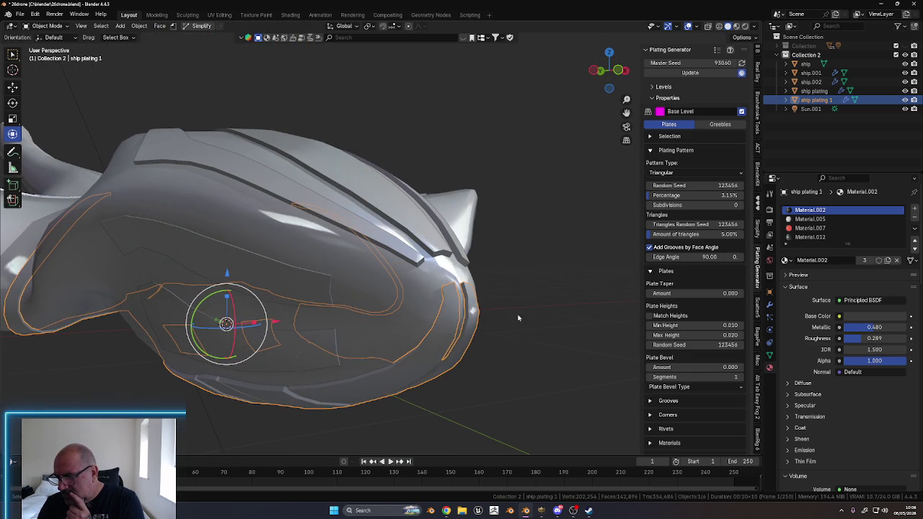
pyautogui.moveTo(610, 320); pyautogui.dragTo(560, 315, button='middle')
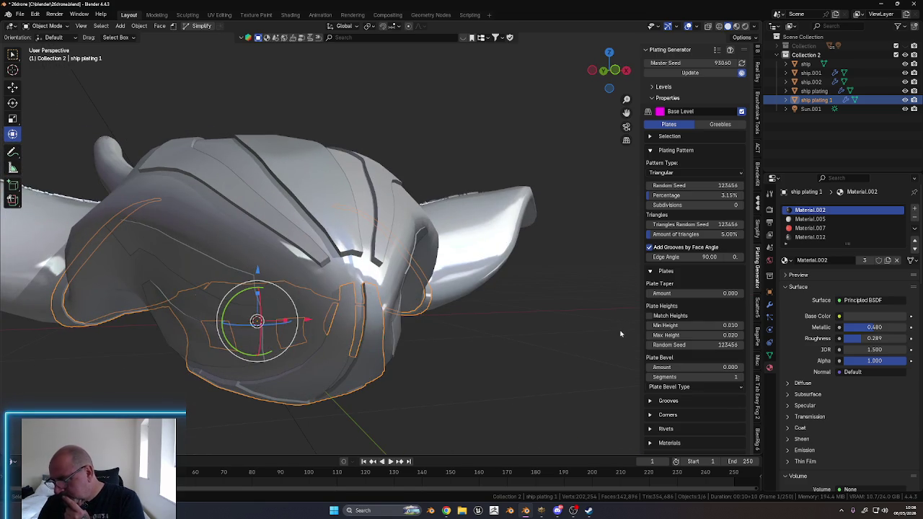
pyautogui.click(651, 336)
pyautogui.moveTo(477, 358); pyautogui.dragTo(492, 351, button='middle')
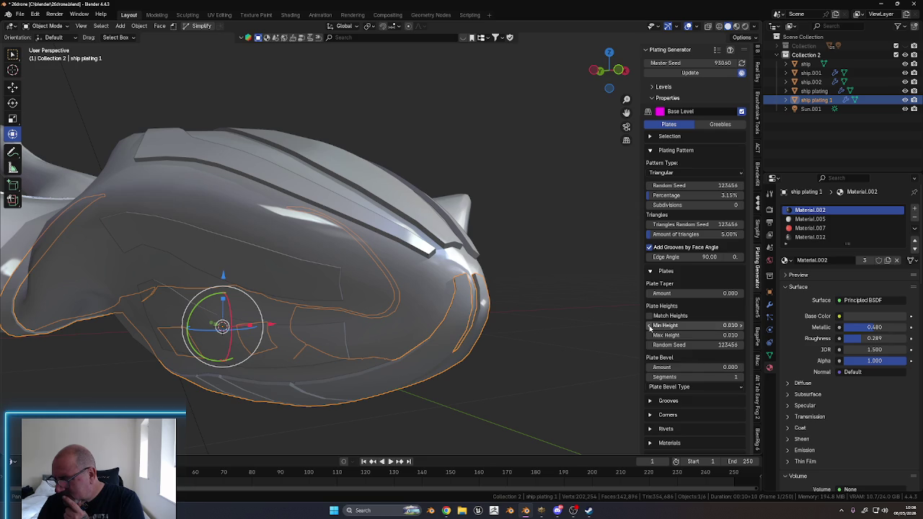
pyautogui.click(650, 326)
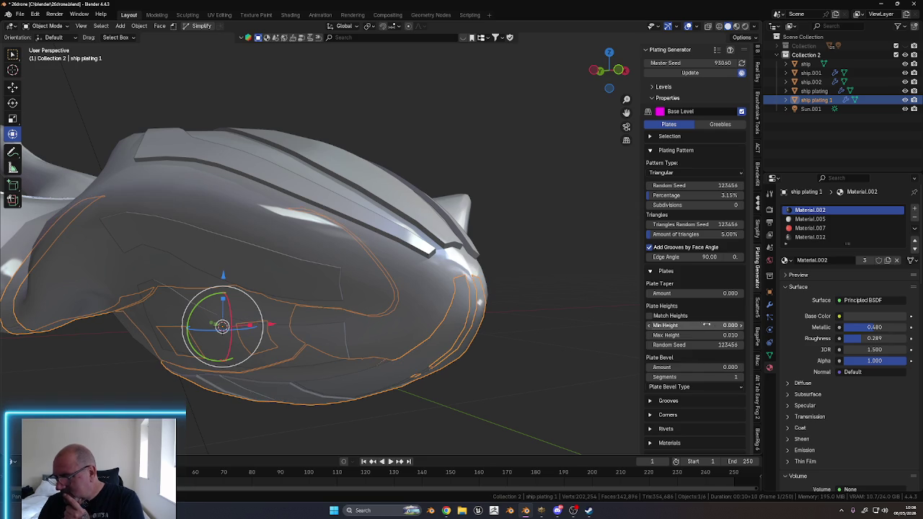
pyautogui.click(739, 326)
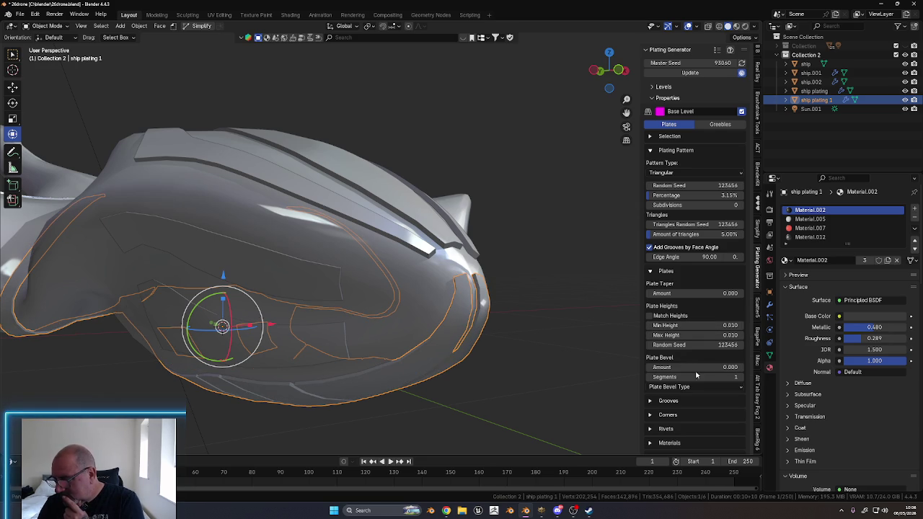
pyautogui.moveTo(687, 345); pyautogui.dragTo(691, 345)
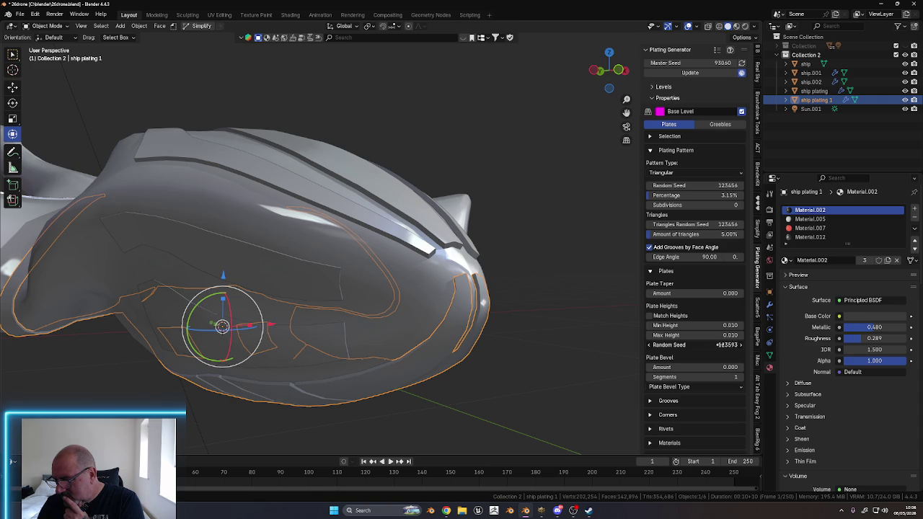
pyautogui.moveTo(584, 344); pyautogui.dragTo(675, 345)
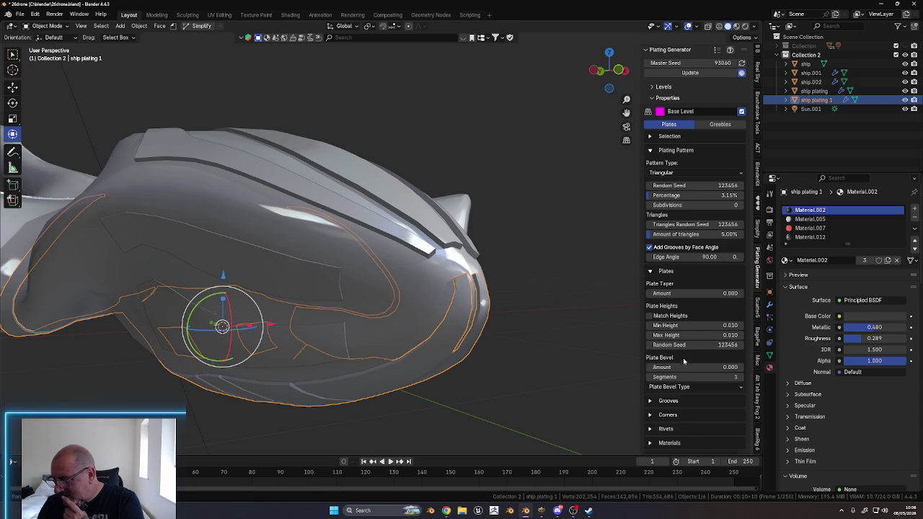
# Give the plates a 0.010 Plate Bevel Amount
pyautogui.scroll(-2, 684, 361)
pyautogui.click(739, 332)
pyautogui.moveTo(540, 350)
pyautogui.mouseDown(button='middle')
pyautogui.moveTo(527, 334)
pyautogui.moveTo(384, 317)
pyautogui.moveTo(466, 340)
pyautogui.mouseUp(button='middle')
pyautogui.moveTo(435, 338)
pyautogui.mouseDown(button='middle')
pyautogui.moveTo(433, 319)
pyautogui.moveTo(418, 313)
pyautogui.moveTo(456, 317)
pyautogui.moveTo(409, 289)
pyautogui.moveTo(418, 287)
pyautogui.mouseUp(button='middle')
# Set the Plate Bevel Amount back to 0.000
pyautogui.scroll(3, 425, 310)
pyautogui.scroll(4, 409, 286)
pyautogui.scroll(-2, 466, 242)
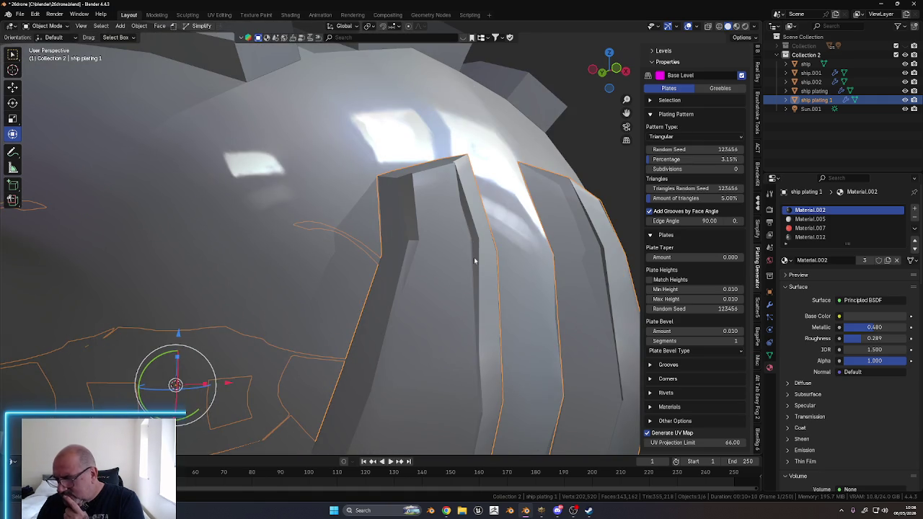
pyautogui.scroll(-5, 474, 257)
pyautogui.moveTo(504, 288); pyautogui.dragTo(538, 317, button='middle')
pyautogui.moveTo(698, 330); pyautogui.dragTo(649, 345)
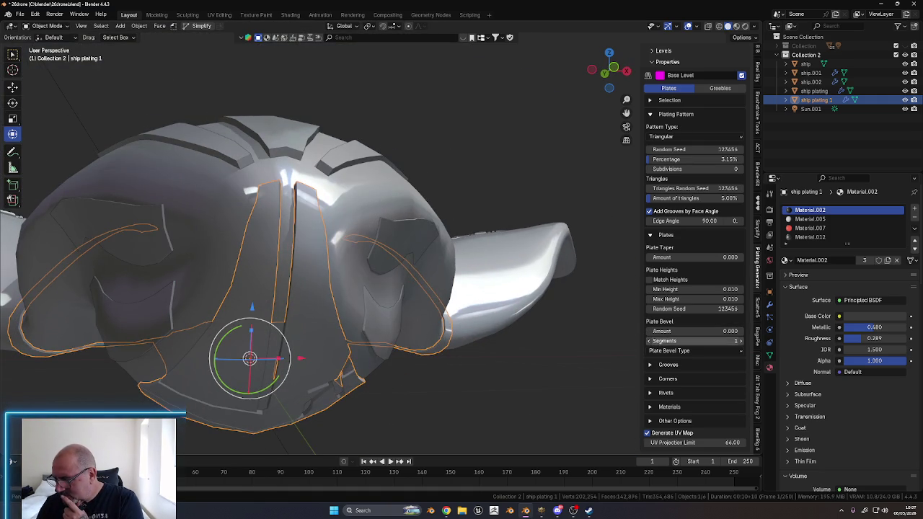
# Expand the Corners subpanel, leaving the major corner bevel at 0.000
pyautogui.click(649, 379)
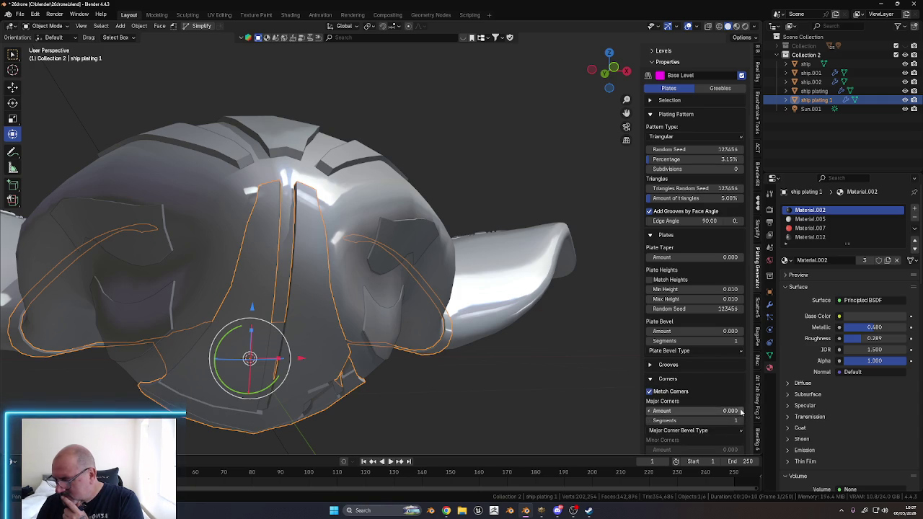
pyautogui.click(741, 411)
pyautogui.moveTo(488, 305)
pyautogui.mouseDown(button='middle')
pyautogui.moveTo(517, 310)
pyautogui.moveTo(505, 328)
pyautogui.moveTo(519, 338)
pyautogui.mouseUp(button='middle')
pyautogui.scroll(-2, 684, 402)
pyautogui.scroll(-2, 674, 393)
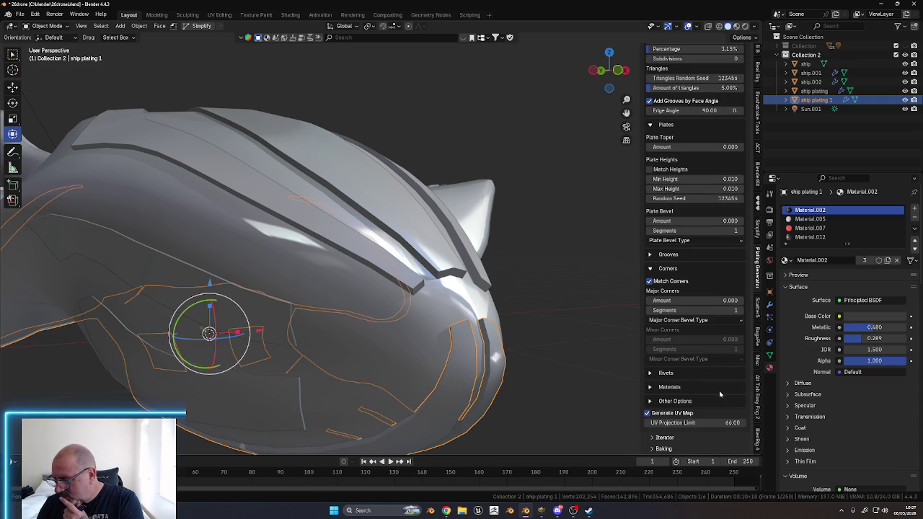
# Expand the Rivets settings and enable rivets, undoing a trial diameter change
pyautogui.click(651, 373)
pyautogui.click(651, 386)
pyautogui.moveTo(613, 378); pyautogui.dragTo(574, 369, button='middle')
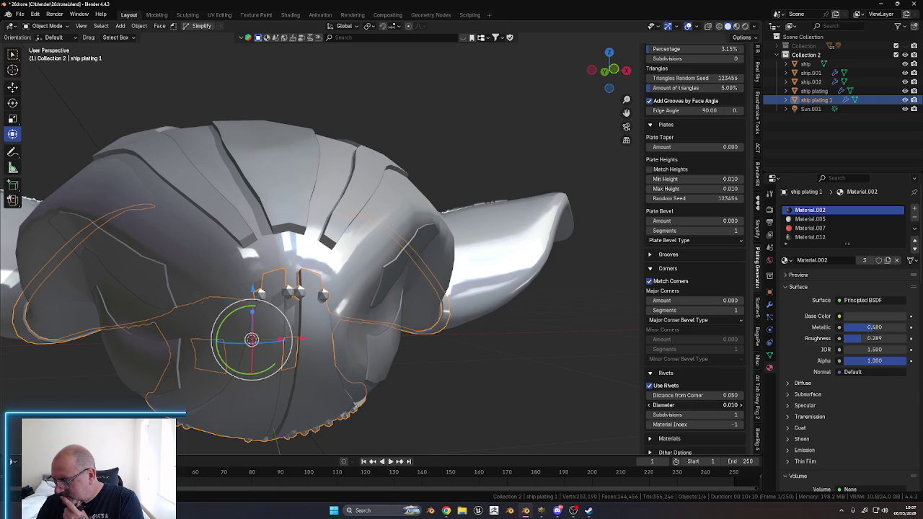
pyautogui.moveTo(720, 405); pyautogui.dragTo(631, 406)
pyautogui.hotkey('ctrl', 'z')
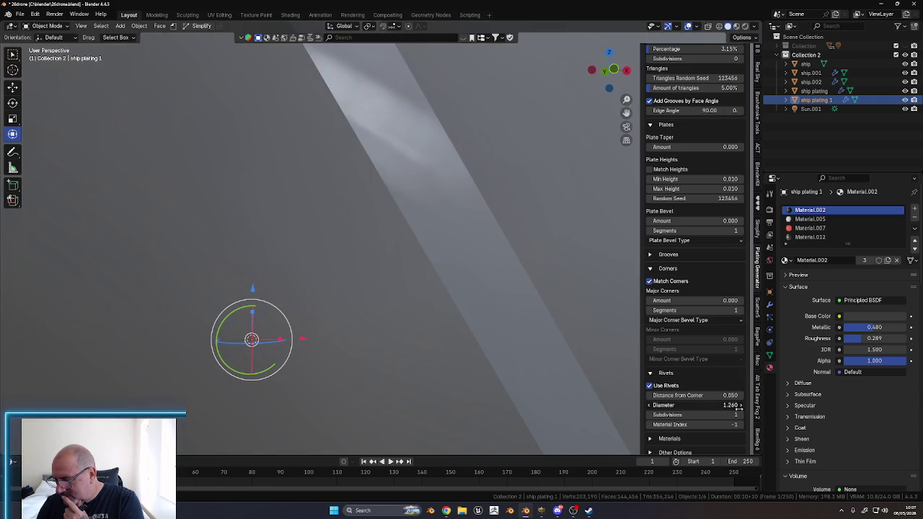
pyautogui.hotkey('ctrl', 'z')
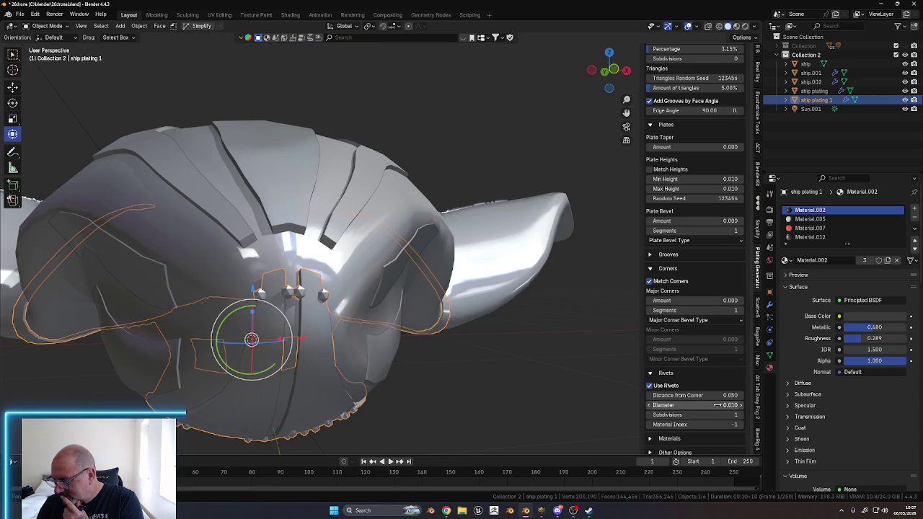
# Set the rivets' Distance from Corner to 0.010
pyautogui.click(649, 396)
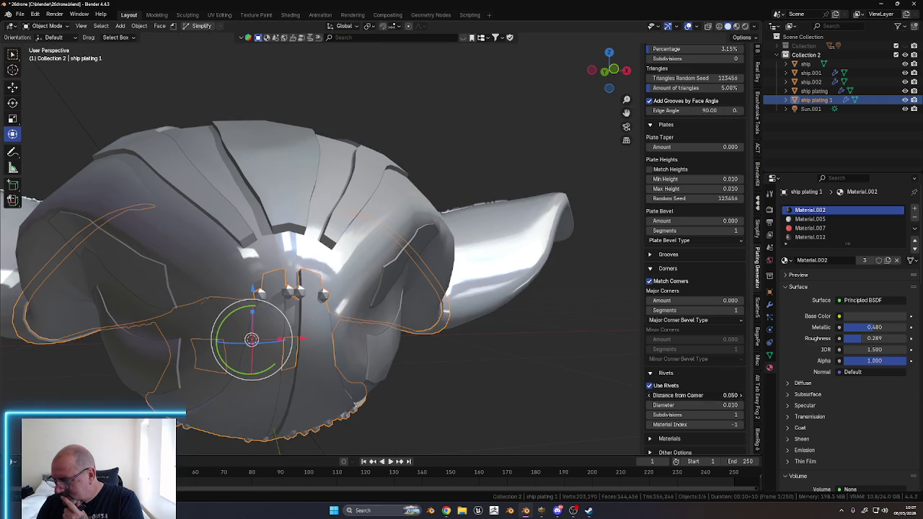
pyautogui.click(649, 395)
pyautogui.click(648, 395)
pyautogui.click(649, 396)
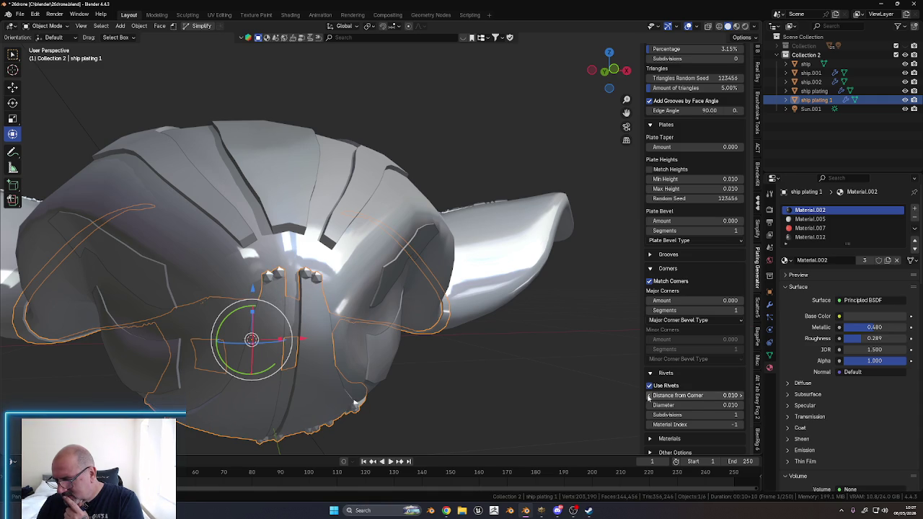
pyautogui.click(649, 396)
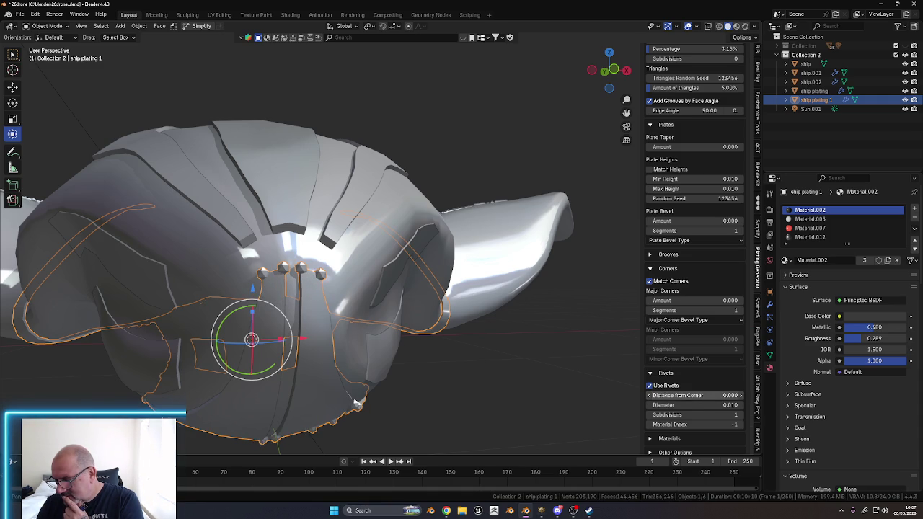
pyautogui.moveTo(446, 366); pyautogui.dragTo(428, 284, button='middle')
pyautogui.scroll(3, 420, 209)
pyautogui.moveTo(420, 209); pyautogui.dragTo(388, 292, button='middle')
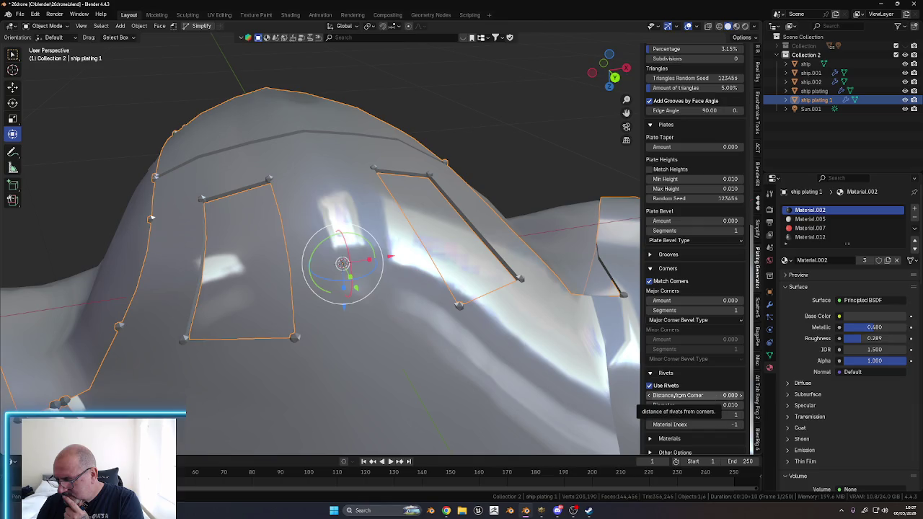
pyautogui.click(740, 397)
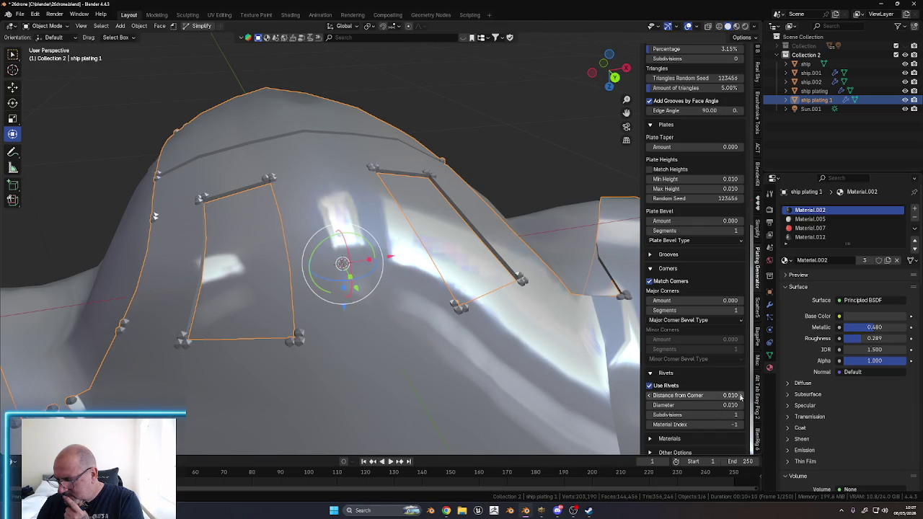
pyautogui.moveTo(521, 362); pyautogui.dragTo(505, 362, button='middle')
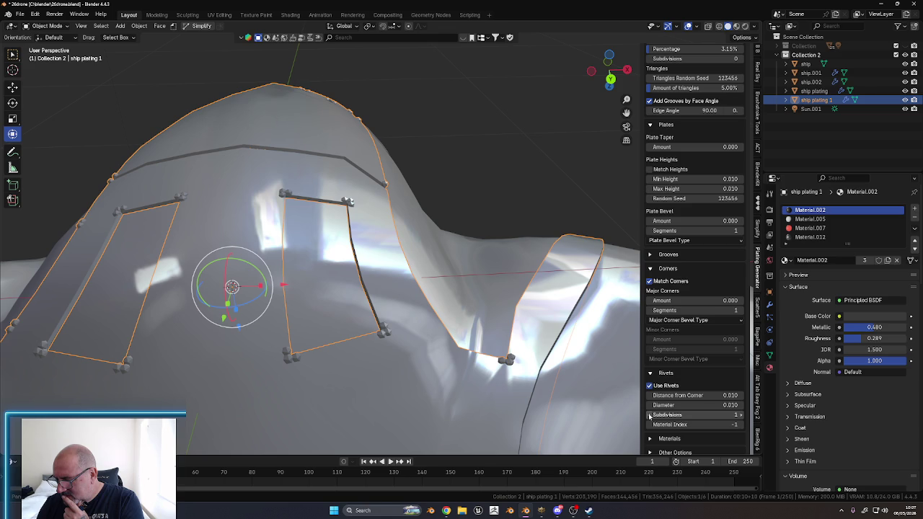
# Try rivet Subdivisions 2, return to 1, and set Diameter to 0.001
pyautogui.click(740, 415)
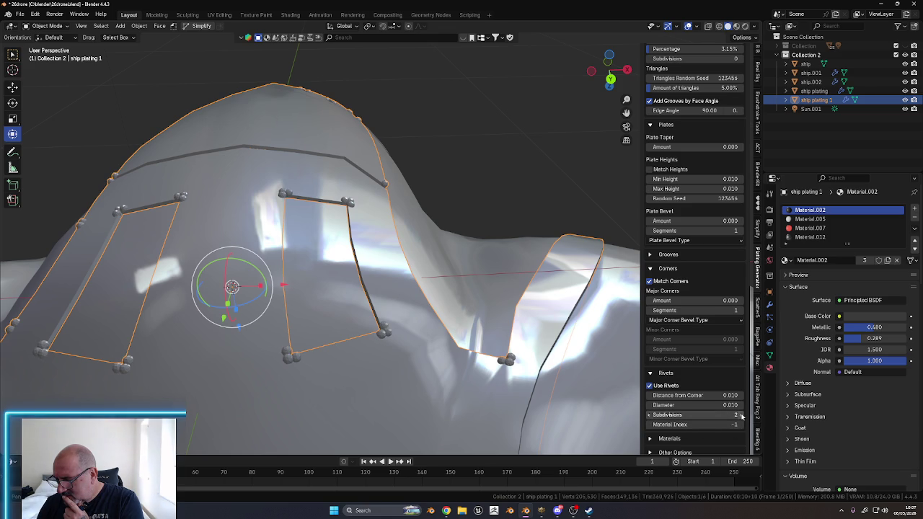
pyautogui.click(649, 415)
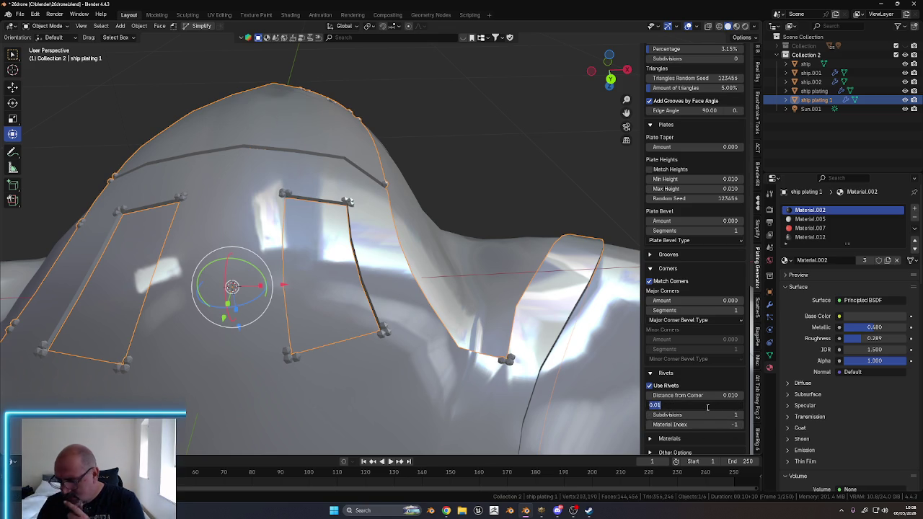
pyautogui.write('0')
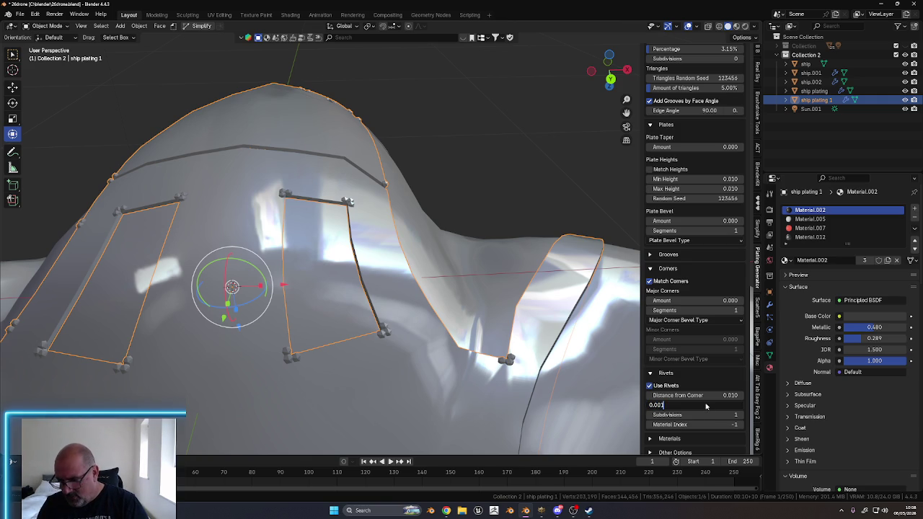
pyautogui.press('Return')
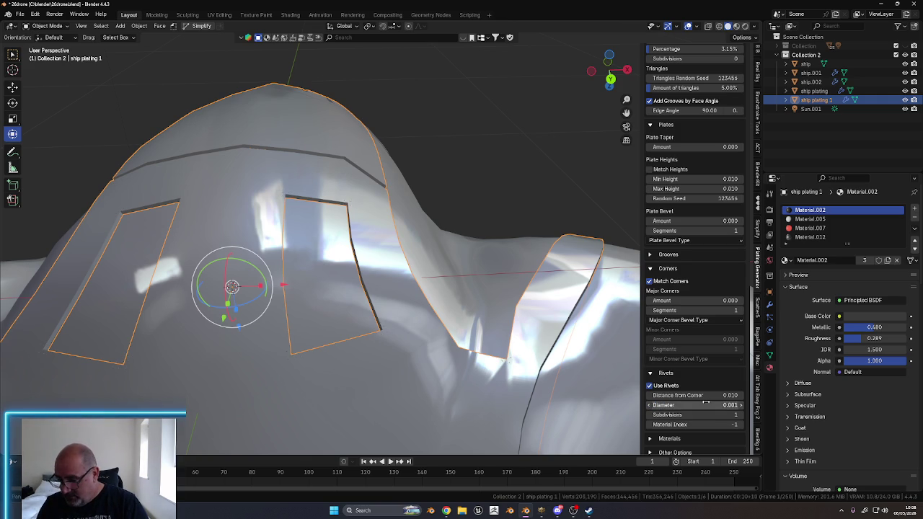
pyautogui.scroll(2, 349, 348)
# Zoom in close to inspect the rivets on the plates
pyautogui.scroll(2, 342, 347)
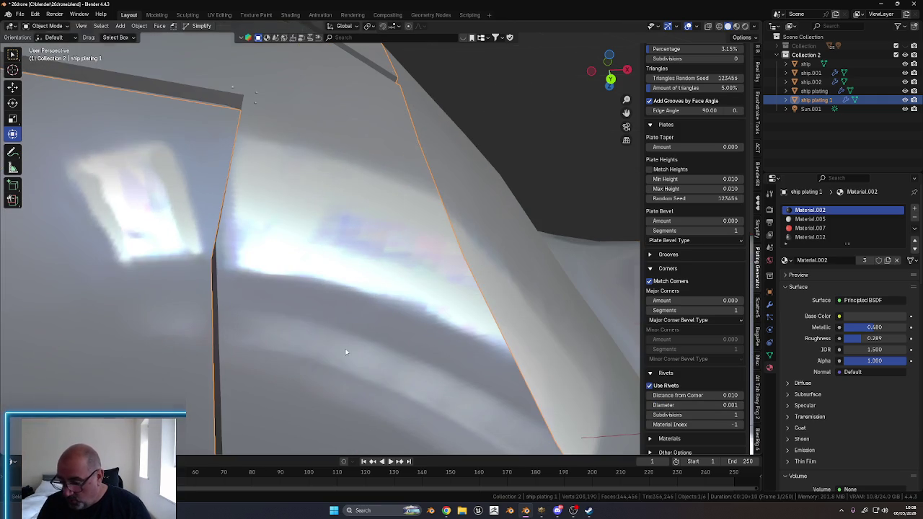
pyautogui.scroll(3, 341, 345)
pyautogui.scroll(2, 367, 307)
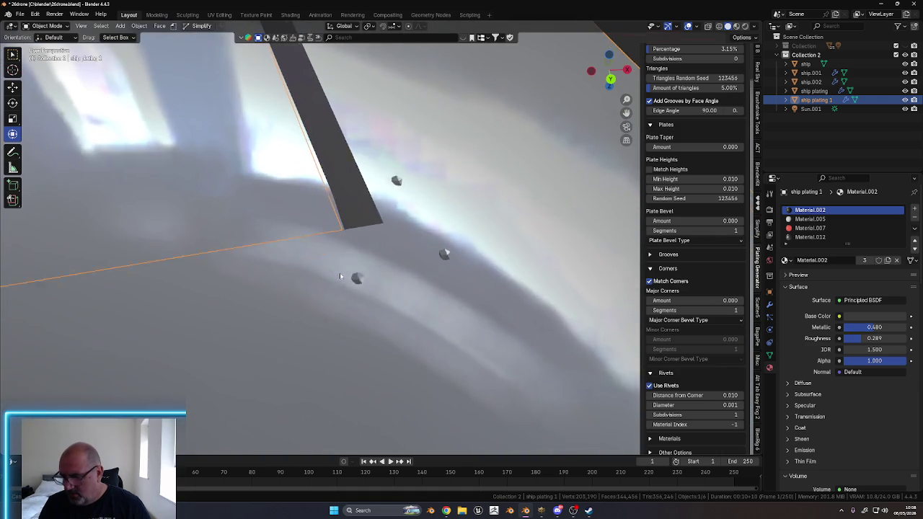
pyautogui.scroll(-10, 397, 314)
pyautogui.scroll(-2, 382, 295)
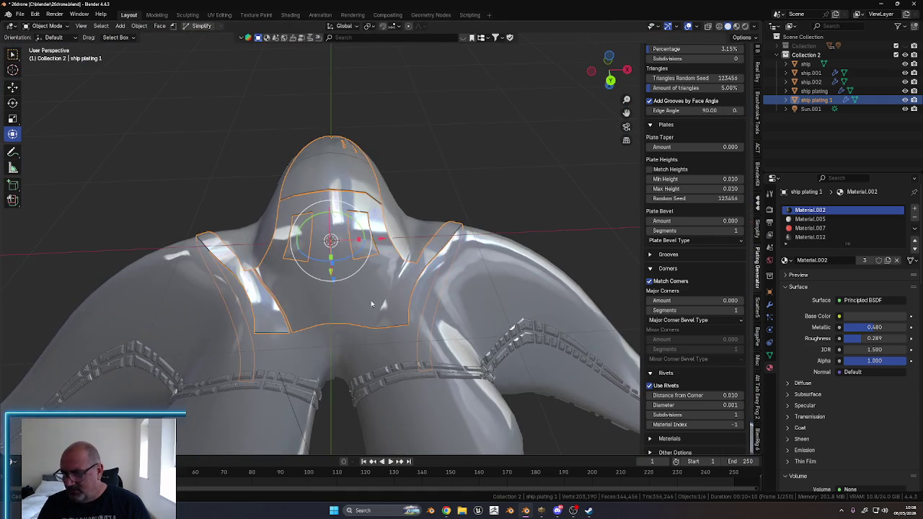
pyautogui.scroll(2, 378, 292)
pyautogui.scroll(1, 381, 309)
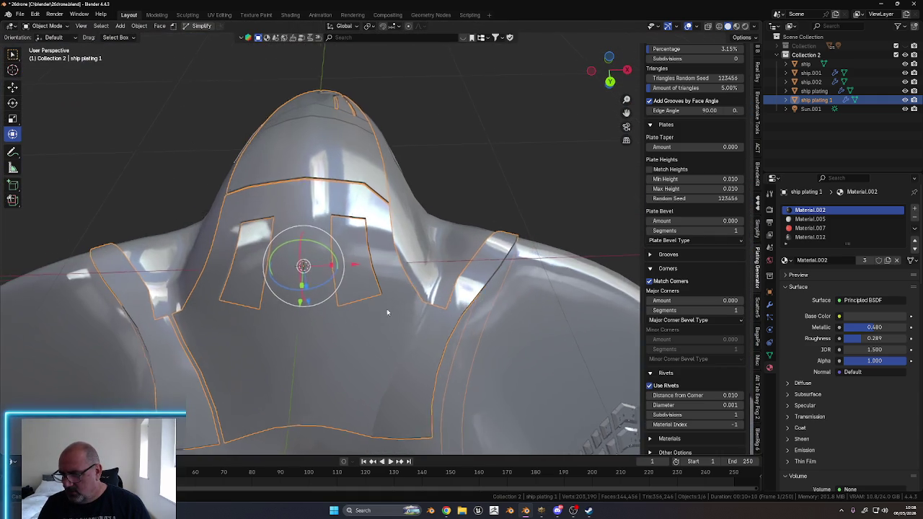
pyautogui.scroll(2, 386, 317)
pyautogui.scroll(2, 389, 328)
pyautogui.scroll(-2, 389, 332)
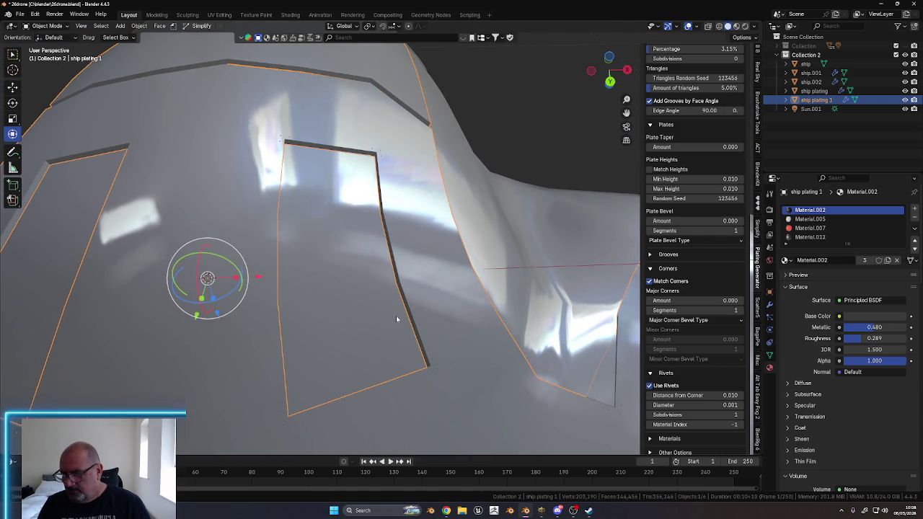
pyautogui.scroll(-2, 396, 315)
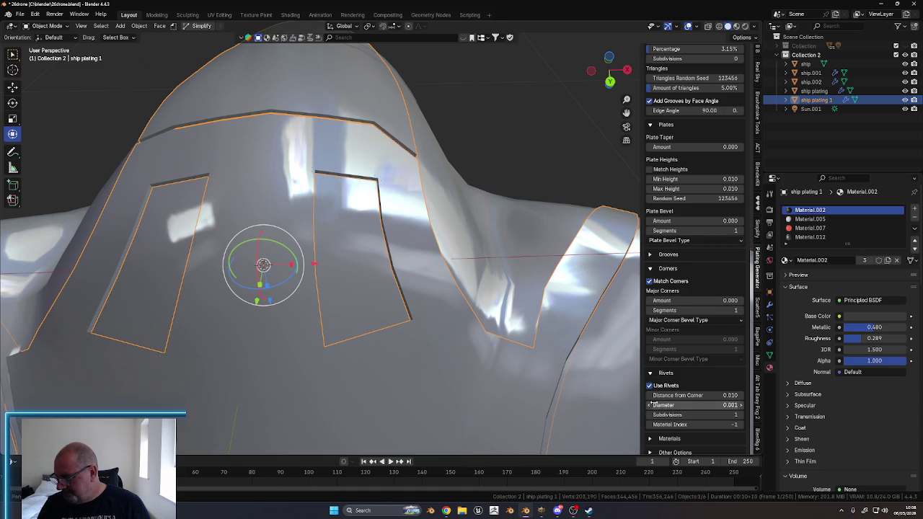
# Set the rivet Diameter to 0.005 and view the ship from the side
pyautogui.click(721, 406)
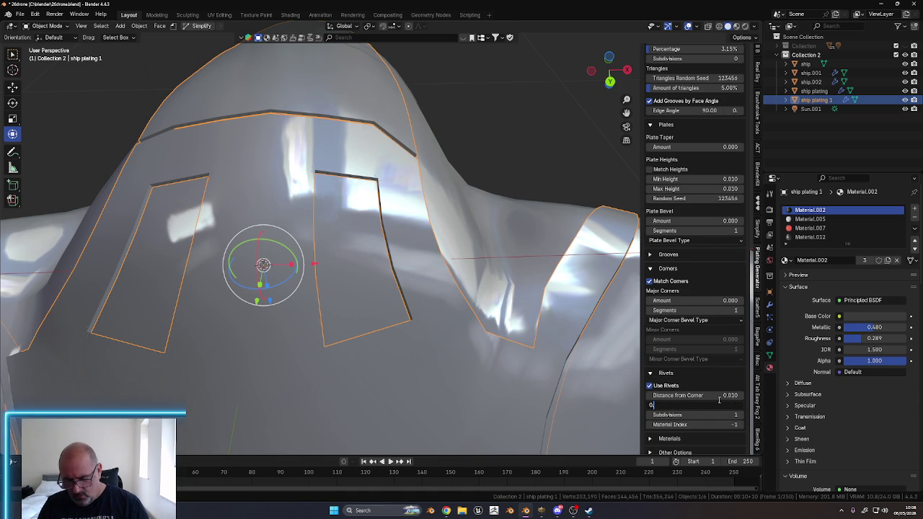
pyautogui.write('005')
pyautogui.press('Return')
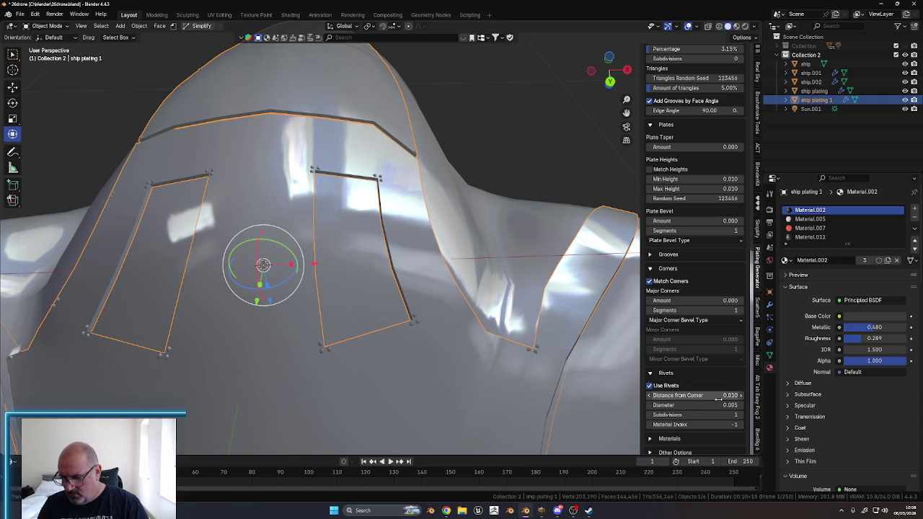
pyautogui.scroll(3, 420, 295)
pyautogui.scroll(2, 416, 311)
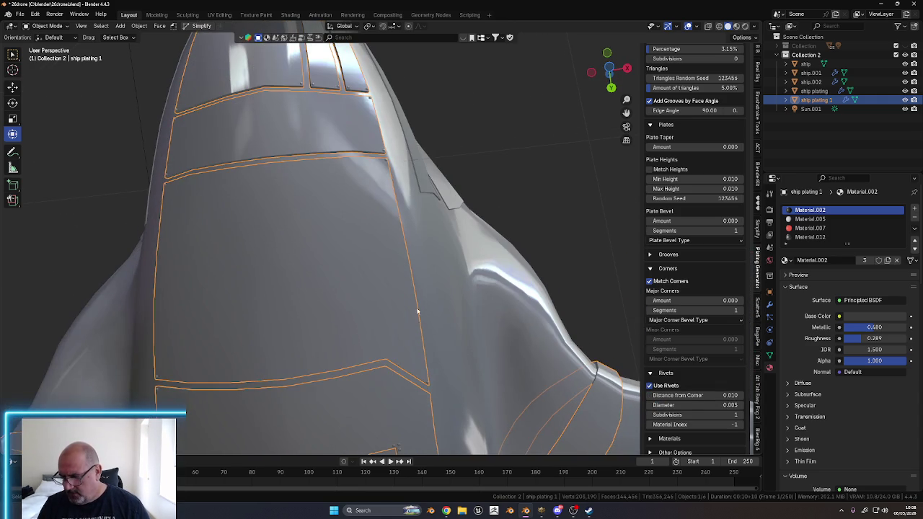
pyautogui.moveTo(414, 309)
pyautogui.mouseDown(button='middle')
pyautogui.moveTo(397, 253)
pyautogui.moveTo(408, 290)
pyautogui.moveTo(447, 305)
pyautogui.moveTo(346, 305)
pyautogui.moveTo(475, 368)
pyautogui.moveTo(409, 374)
pyautogui.mouseUp(button='middle')
# Delete the ship.001 object
pyautogui.click(397, 234)
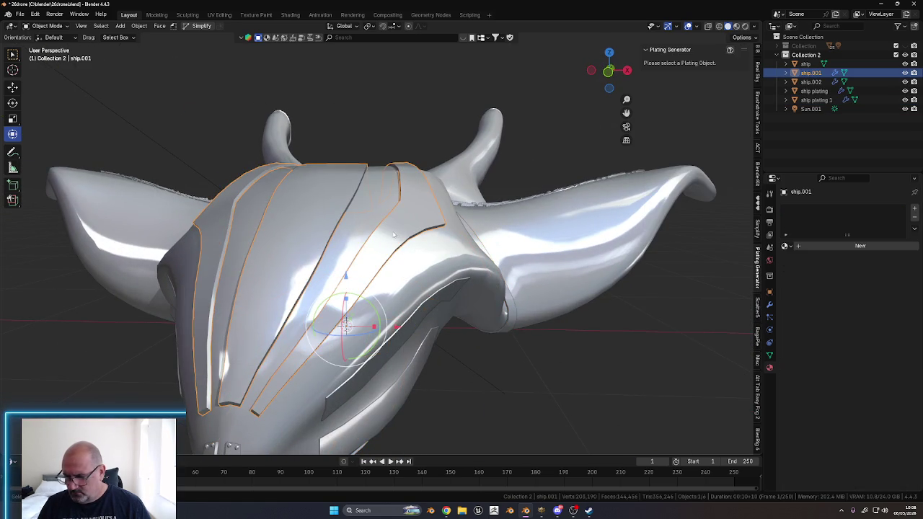
pyautogui.moveTo(393, 234); pyautogui.dragTo(384, 281, button='middle')
pyautogui.rightClick(384, 281)
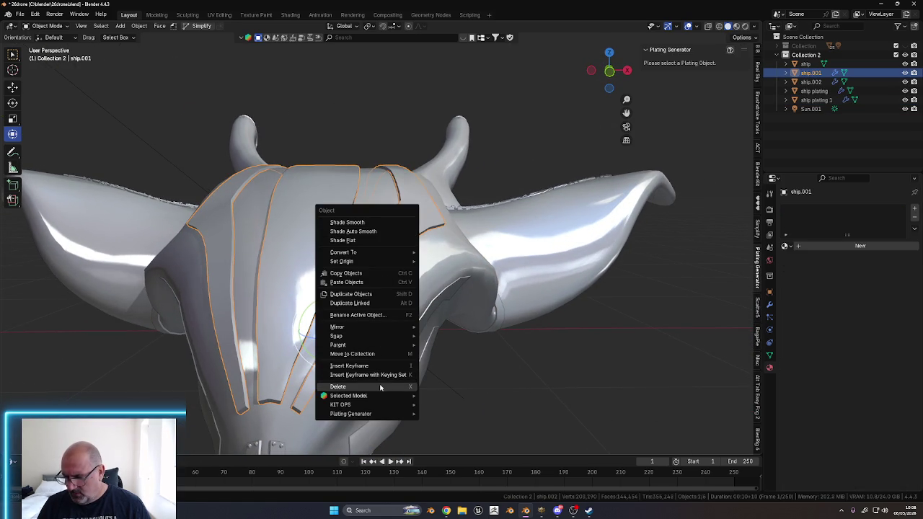
pyautogui.click(378, 386)
pyautogui.scroll(-2, 361, 303)
pyautogui.moveTo(360, 289)
pyautogui.mouseDown(button='middle')
pyautogui.moveTo(359, 304)
pyautogui.moveTo(371, 272)
pyautogui.moveTo(363, 217)
pyautogui.moveTo(344, 261)
pyautogui.moveTo(361, 251)
pyautogui.moveTo(353, 270)
pyautogui.moveTo(364, 270)
pyautogui.moveTo(353, 285)
pyautogui.moveTo(365, 293)
pyautogui.moveTo(283, 303)
pyautogui.mouseUp(button='middle')
# Delete the ship.002 object
pyautogui.click(373, 252)
pyautogui.rightClick(372, 253)
pyautogui.click(373, 253)
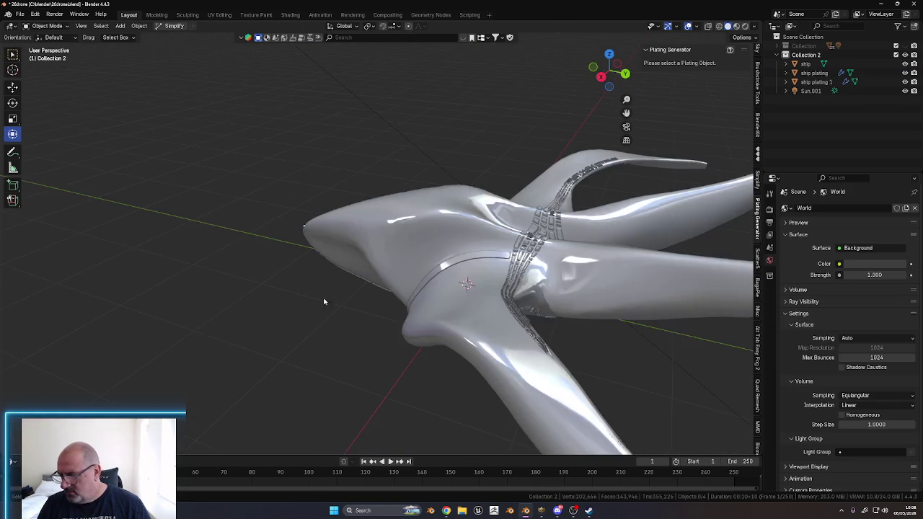
pyautogui.scroll(3, 431, 338)
pyautogui.scroll(4, 430, 339)
# Orbit around the hull to inspect the plating, then select ship plating 1
pyautogui.moveTo(430, 364)
pyautogui.mouseDown(button='middle')
pyautogui.moveTo(392, 269)
pyautogui.moveTo(459, 237)
pyautogui.moveTo(488, 237)
pyautogui.moveTo(493, 219)
pyautogui.moveTo(485, 261)
pyautogui.moveTo(482, 253)
pyautogui.mouseUp(button='middle')
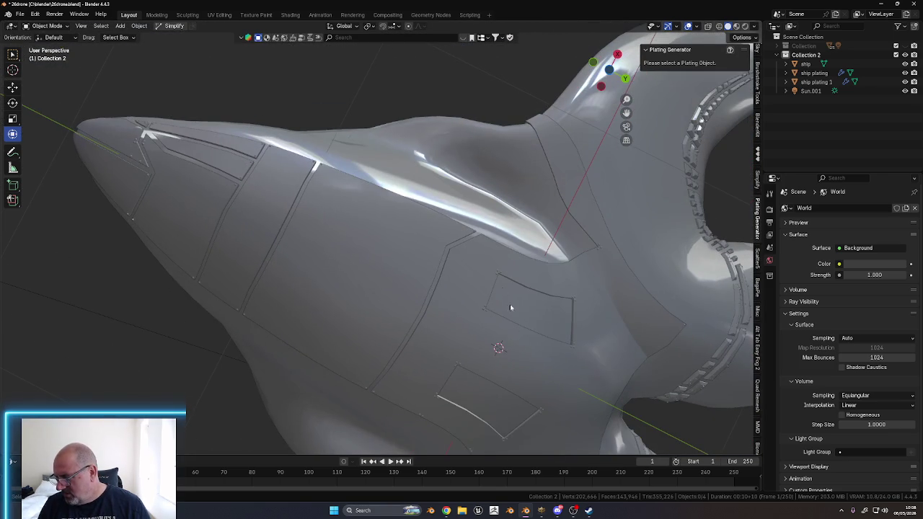
pyautogui.moveTo(503, 290); pyautogui.dragTo(400, 276, button='middle')
pyautogui.scroll(2, 387, 264)
pyautogui.scroll(2, 469, 263)
pyautogui.scroll(2, 445, 270)
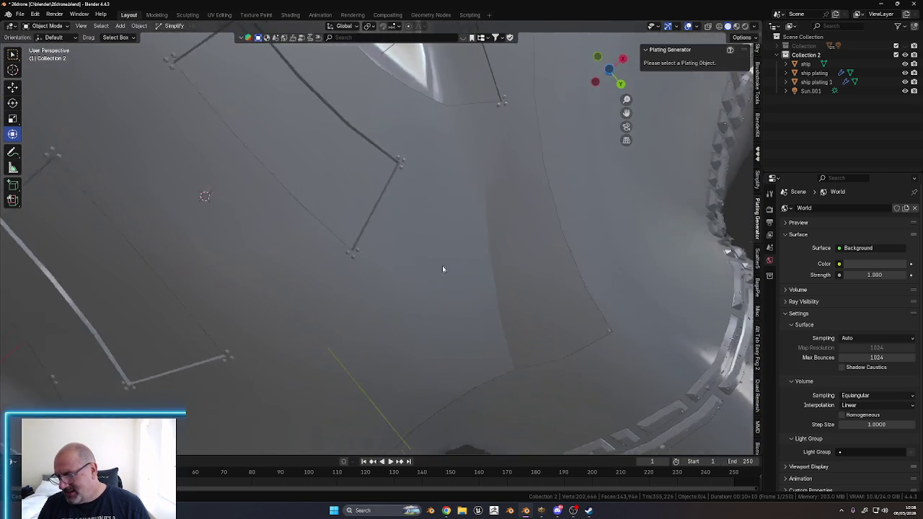
pyautogui.scroll(2, 417, 227)
pyautogui.moveTo(384, 283)
pyautogui.mouseDown(button='middle')
pyautogui.moveTo(298, 279)
pyautogui.moveTo(300, 268)
pyautogui.moveTo(275, 267)
pyautogui.moveTo(328, 218)
pyautogui.moveTo(305, 232)
pyautogui.moveTo(318, 267)
pyautogui.moveTo(308, 200)
pyautogui.moveTo(325, 150)
pyautogui.moveTo(325, 293)
pyautogui.mouseUp(button='middle')
pyautogui.scroll(-5, 309, 202)
pyautogui.moveTo(327, 161)
pyautogui.keyDown('shift'); pyautogui.mouseDown(button='middle')
pyautogui.moveTo(326, 212)
pyautogui.moveTo(350, 272)
pyautogui.moveTo(344, 264)
pyautogui.mouseUp(button='middle'); pyautogui.keyUp('shift')
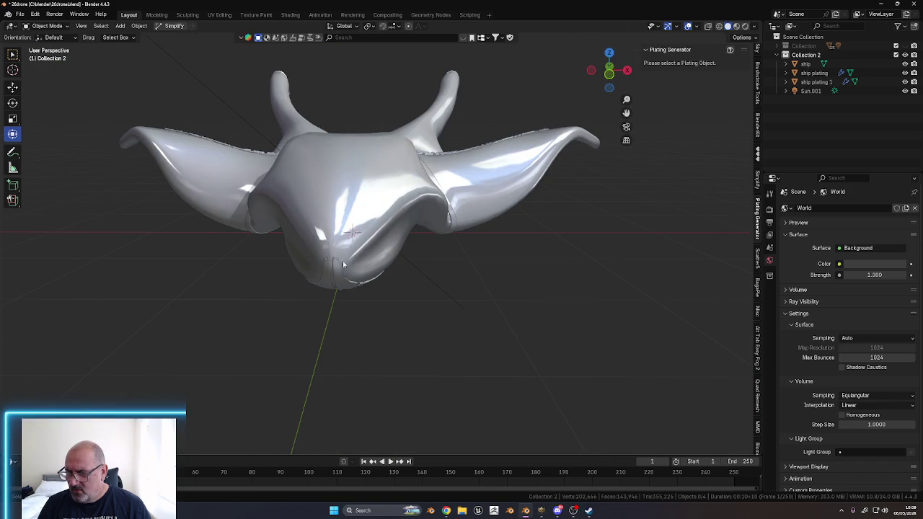
pyautogui.click(338, 273)
# From front view, enter vertex Edit Mode with all plating vertices selected
pyautogui.moveTo(428, 283); pyautogui.dragTo(469, 293, button='middle')
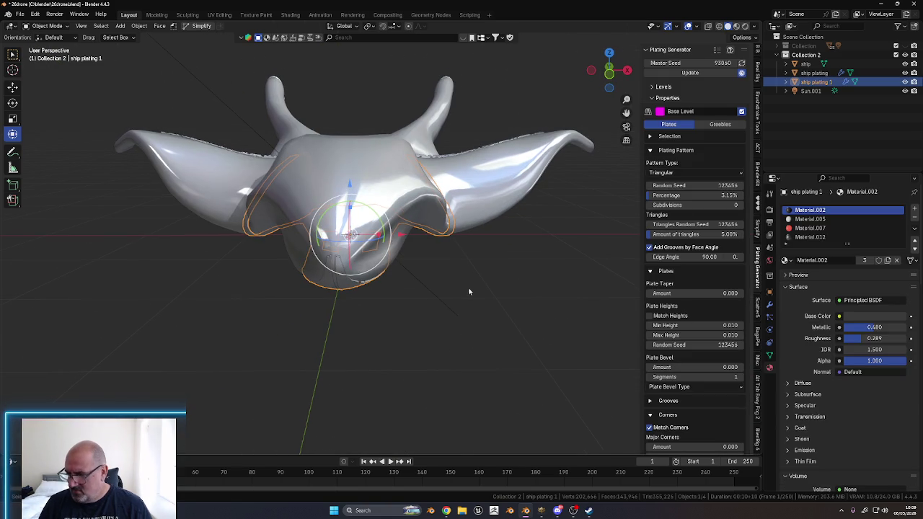
pyautogui.press('KP_1')
pyautogui.scroll(2, 468, 267)
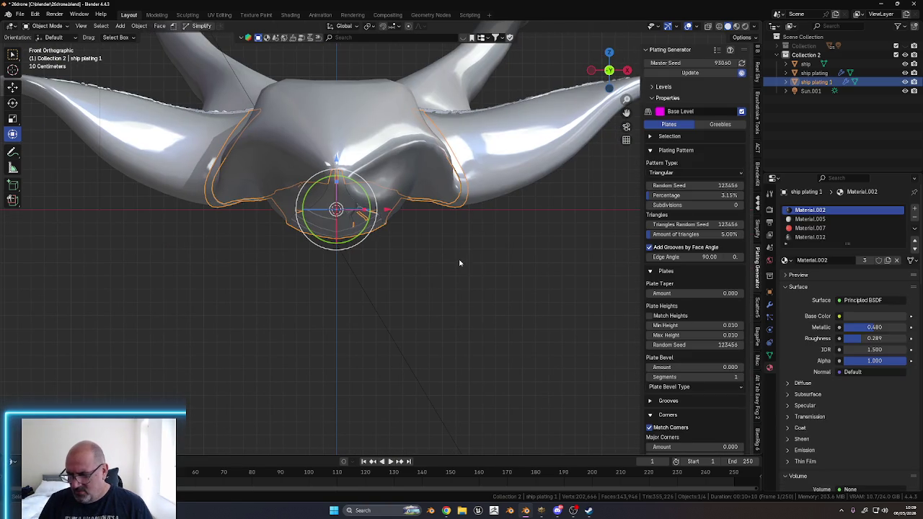
pyautogui.press('Tab')
pyautogui.click(412, 264)
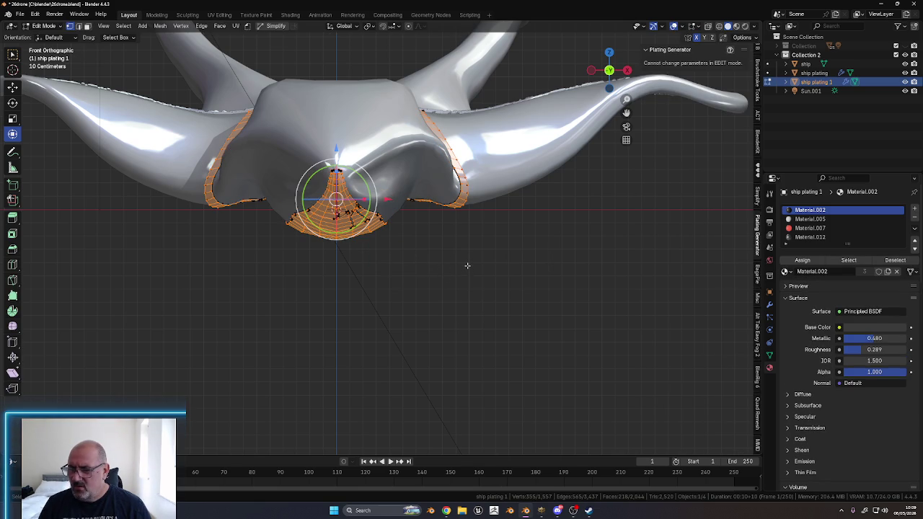
pyautogui.press('a')
# Mirror the plating vertices across Y Global, after undoing an X Global mirror
pyautogui.rightClick(465, 265)
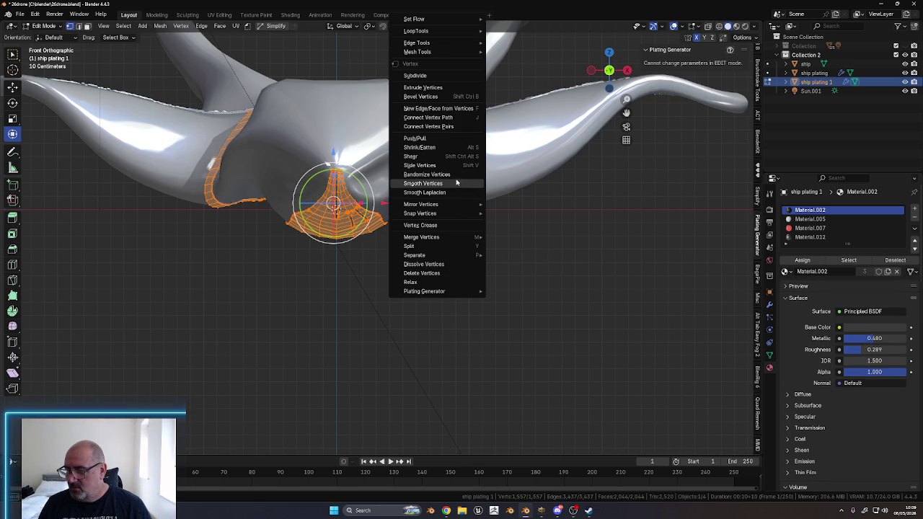
pyautogui.moveTo(433, 203)
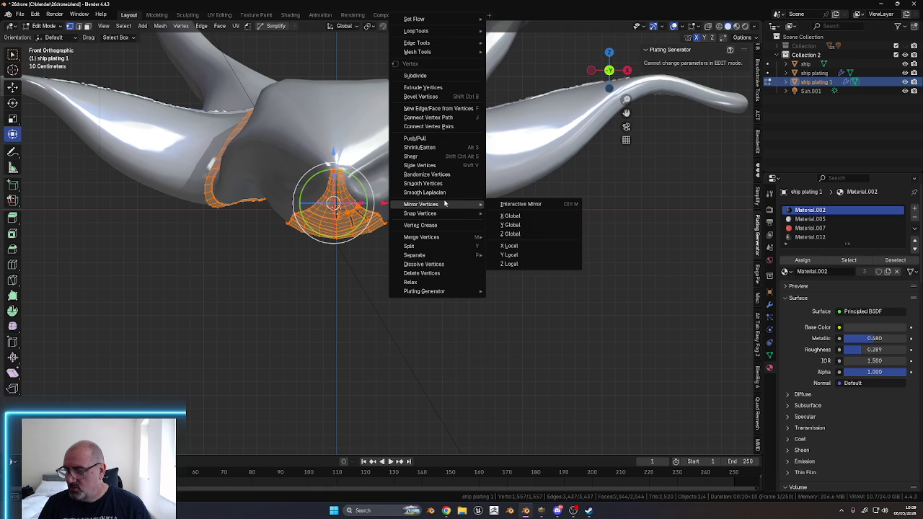
pyautogui.click(521, 214)
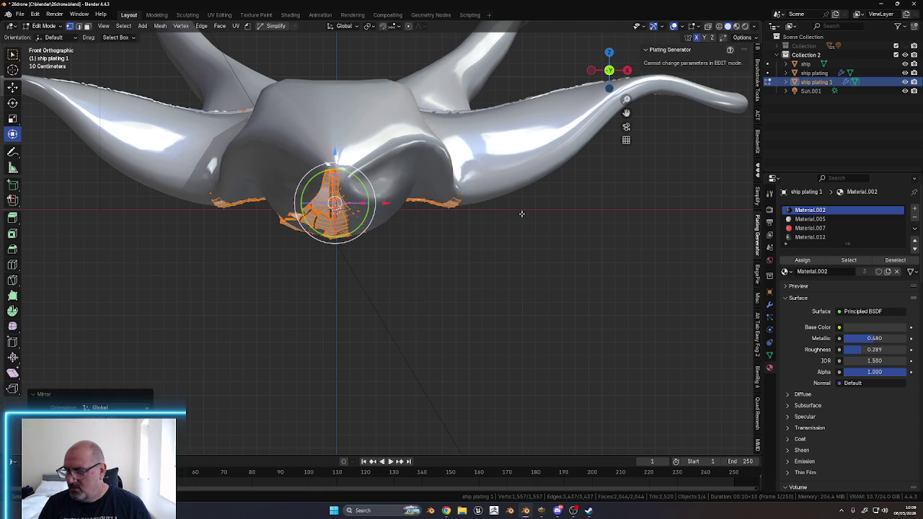
pyautogui.moveTo(521, 215)
pyautogui.mouseDown(button='middle')
pyautogui.moveTo(428, 282)
pyautogui.moveTo(437, 221)
pyautogui.moveTo(426, 212)
pyautogui.moveTo(482, 230)
pyautogui.moveTo(608, 77)
pyautogui.mouseUp(button='middle')
pyautogui.hotkey('ctrl', 'z')
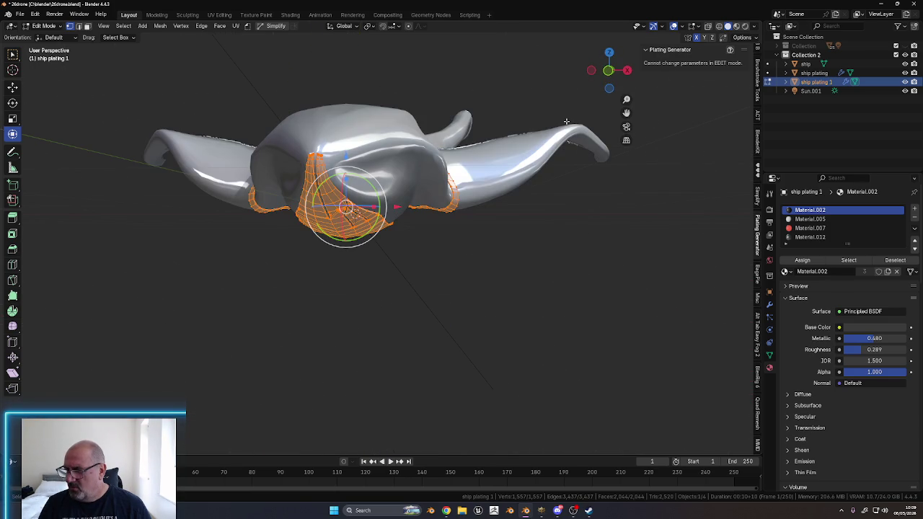
pyautogui.click(608, 77)
pyautogui.rightClick(450, 239)
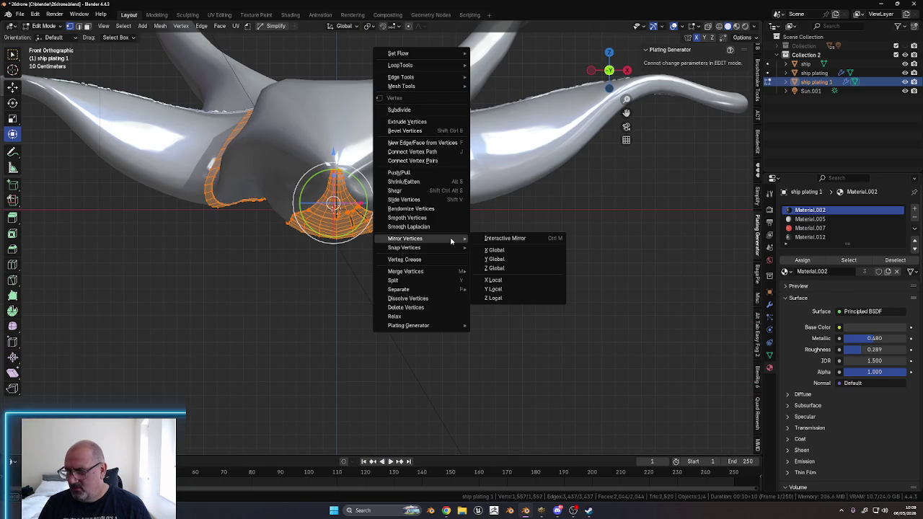
pyautogui.click(497, 259)
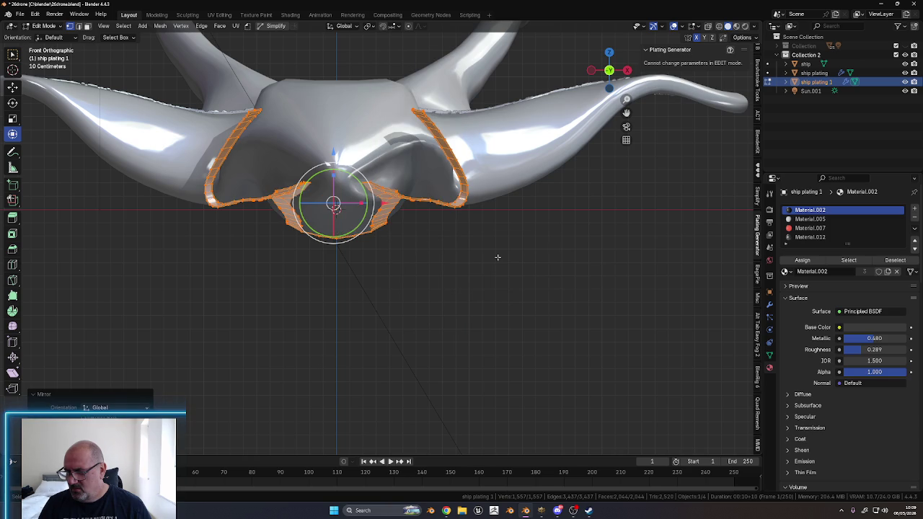
pyautogui.moveTo(484, 264)
pyautogui.mouseDown(button='middle')
pyautogui.moveTo(487, 200)
pyautogui.moveTo(464, 167)
pyautogui.moveTo(463, 189)
pyautogui.moveTo(428, 233)
pyautogui.moveTo(423, 221)
pyautogui.moveTo(406, 231)
pyautogui.moveTo(422, 206)
pyautogui.moveTo(388, 228)
pyautogui.mouseUp(button='middle')
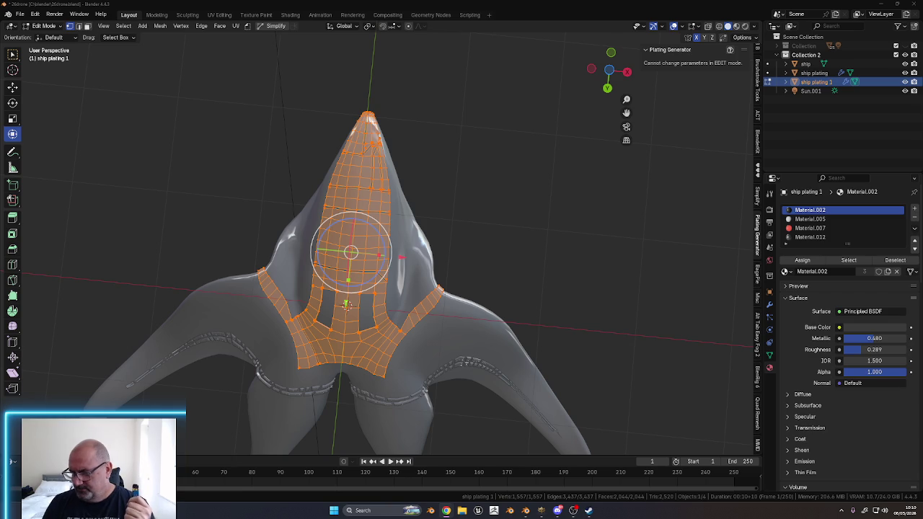
# Turn on X-Ray and switch to Bottom Orthographic view of the plating
pyautogui.moveTo(397, 177); pyautogui.dragTo(395, 228, button='middle')
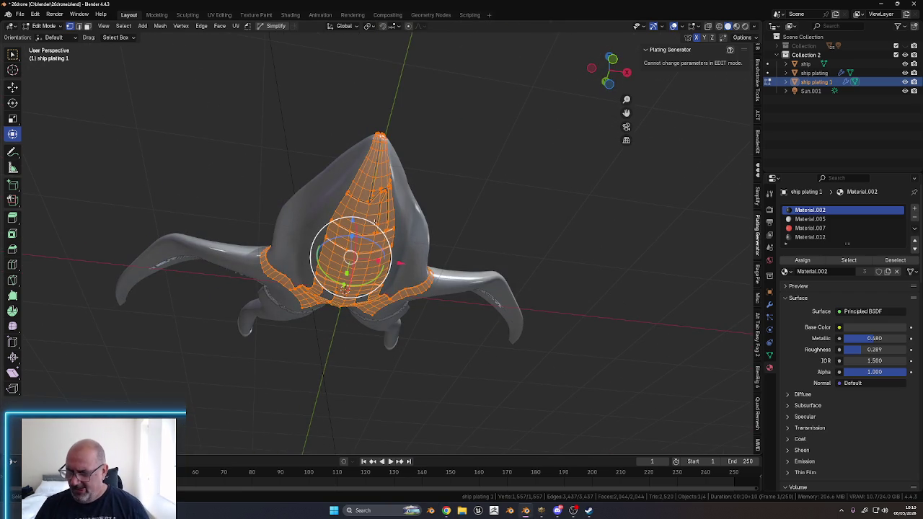
pyautogui.moveTo(385, 224); pyautogui.dragTo(368, 182, button='middle')
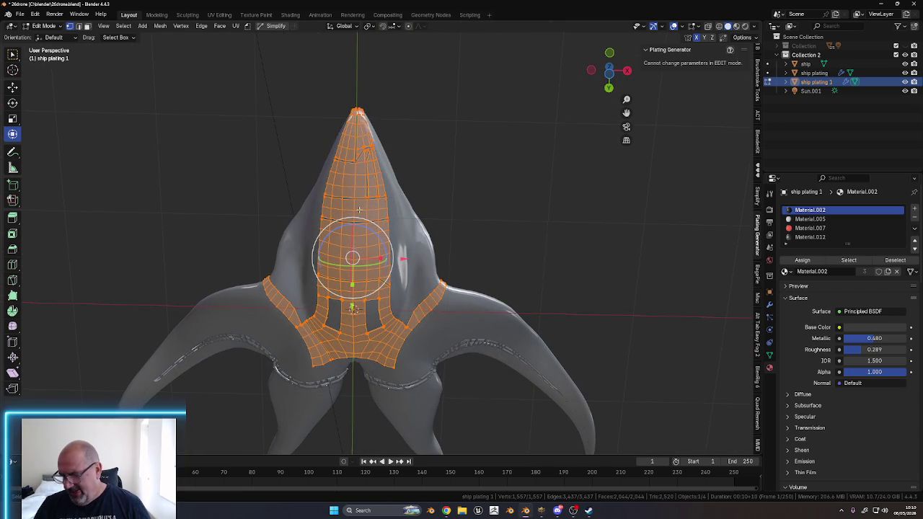
pyautogui.moveTo(360, 226)
pyautogui.mouseDown(button='middle')
pyautogui.moveTo(353, 215)
pyautogui.moveTo(390, 186)
pyautogui.mouseUp(button='middle')
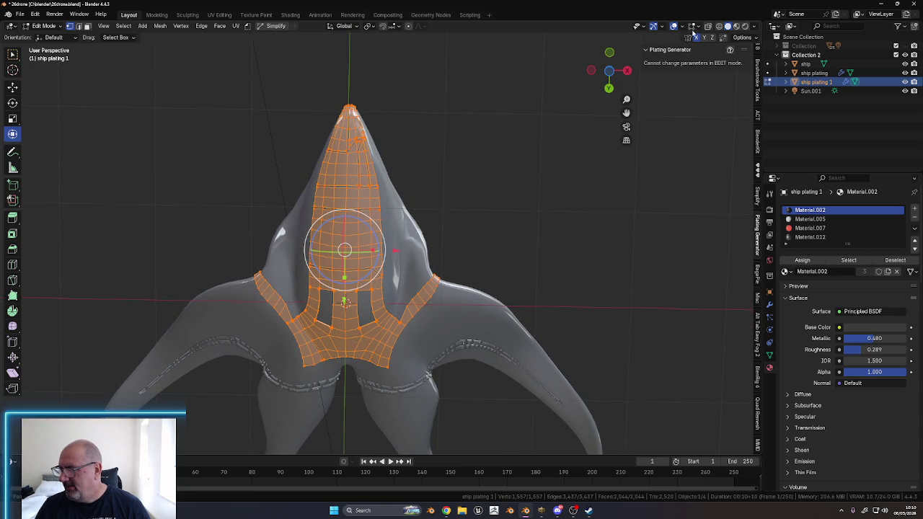
pyautogui.click(708, 27)
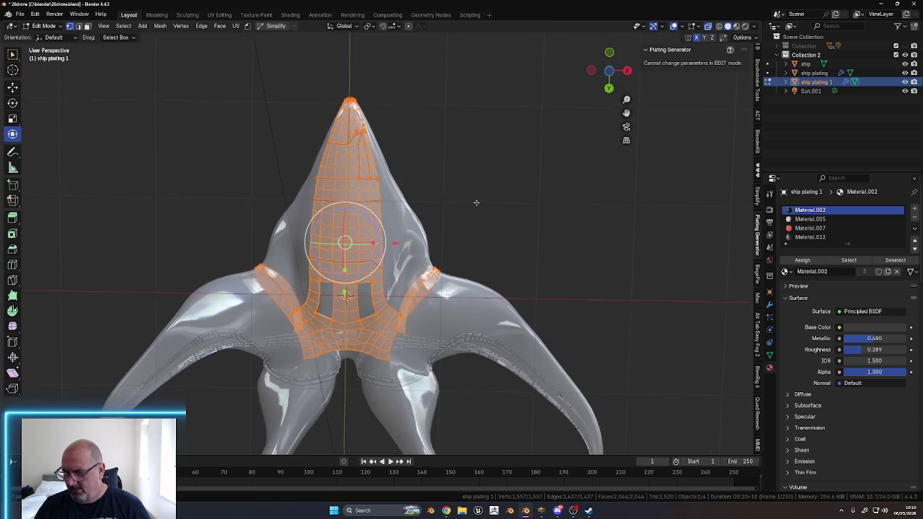
pyautogui.click(609, 71)
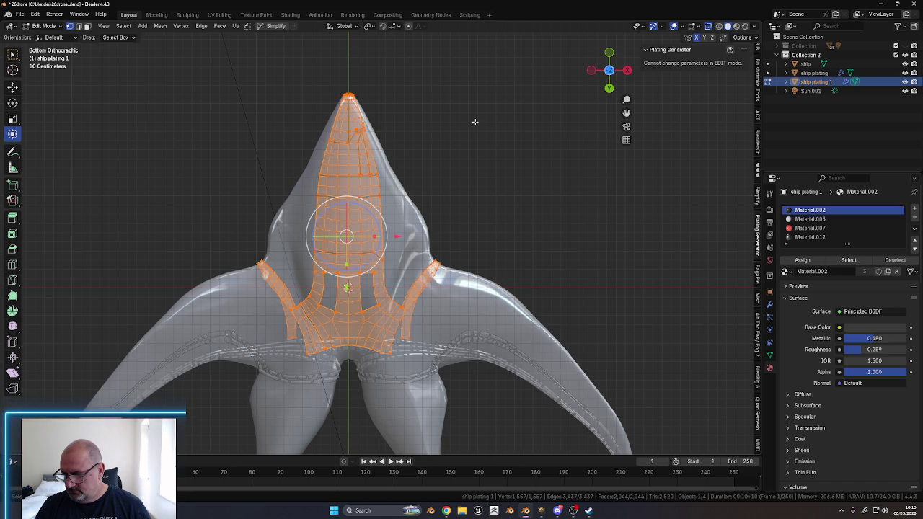
# Box-select the right half of the plating vertices and delete them
pyautogui.hotkey('ctrl', 'Tab')
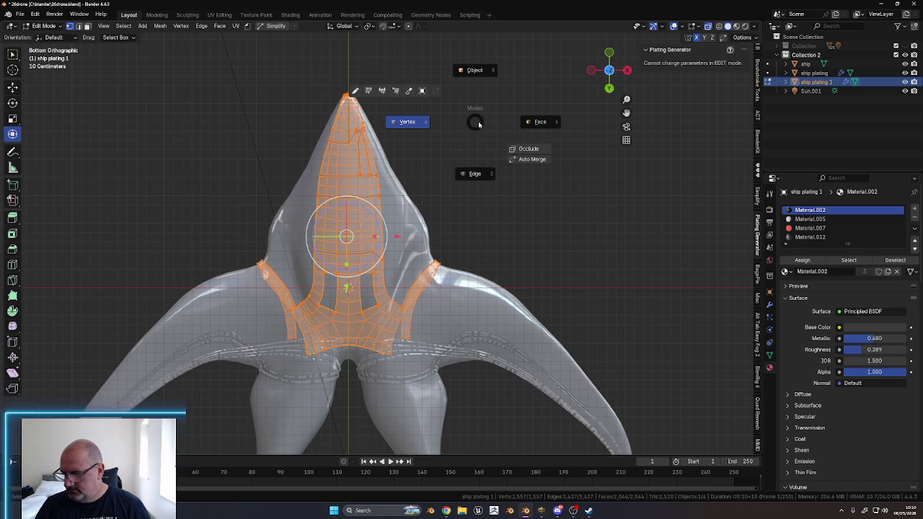
pyautogui.click(425, 122)
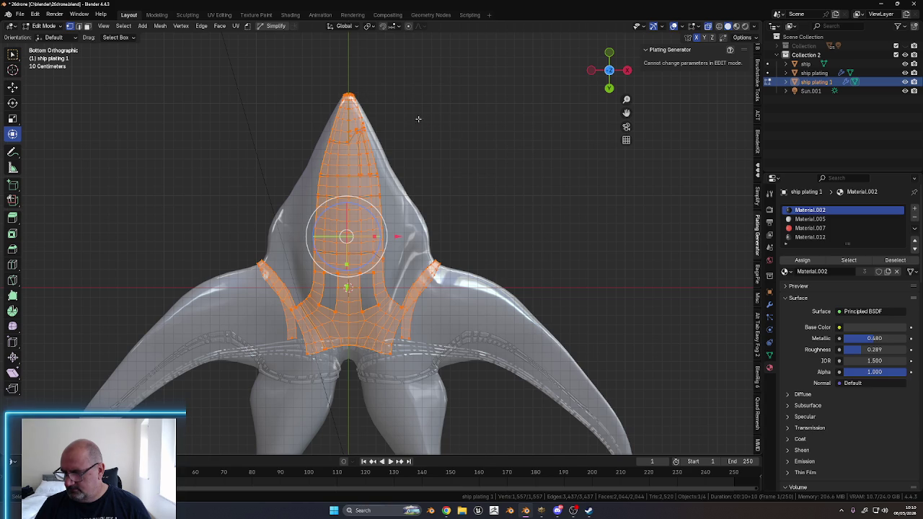
pyautogui.click(418, 117)
pyautogui.moveTo(410, 170); pyautogui.dragTo(347, 372)
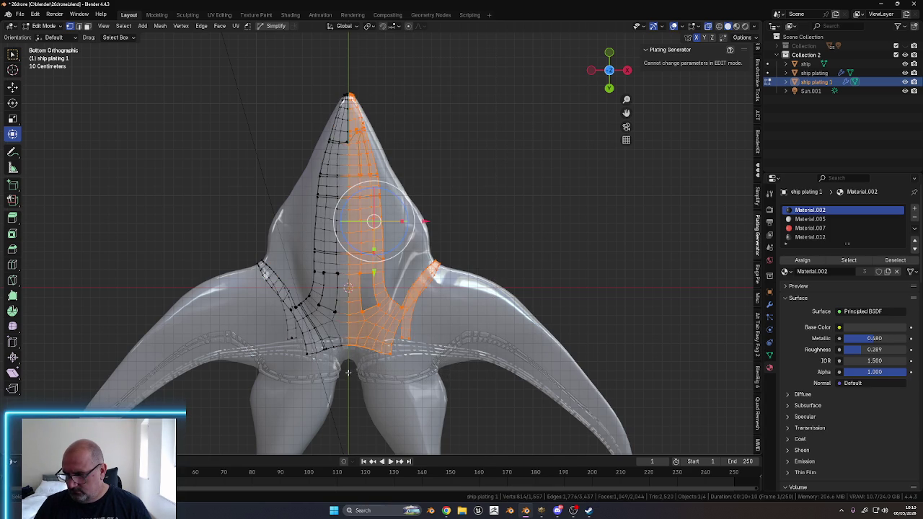
pyautogui.keyDown('shift'); pyautogui.moveTo(417, 319); pyautogui.dragTo(455, 251, button='middle'); pyautogui.keyUp('shift')
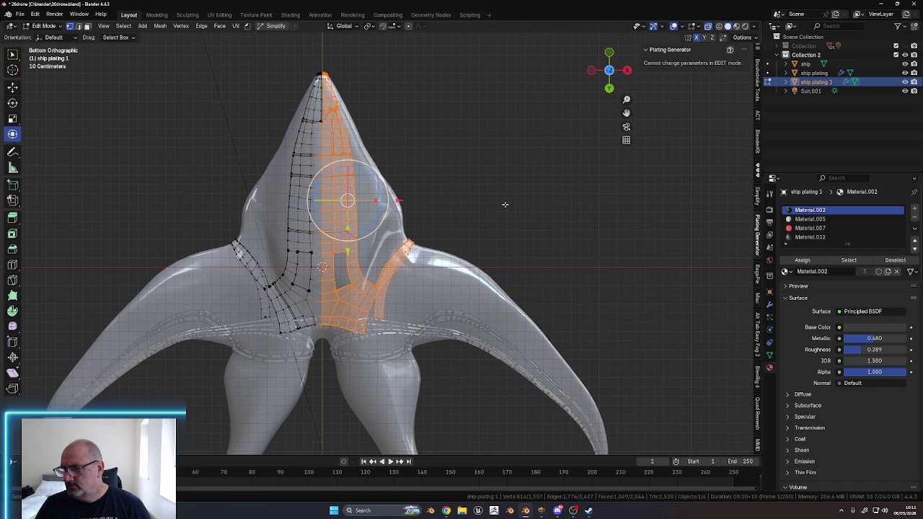
pyautogui.rightClick(504, 205)
pyautogui.moveTo(452, 255)
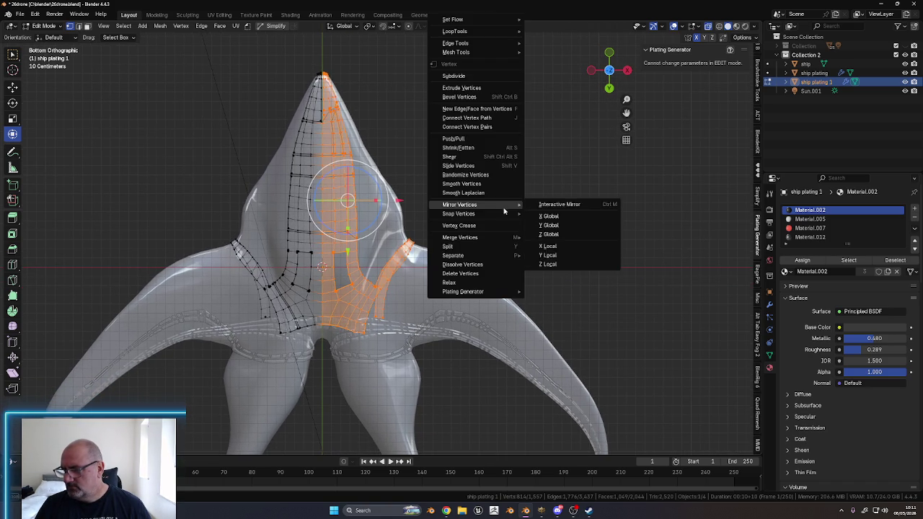
pyautogui.click(488, 273)
# Switch to face select mode and turn X-Ray off to show the hull solid
pyautogui.scroll(-3, 438, 167)
pyautogui.scroll(6, 348, 148)
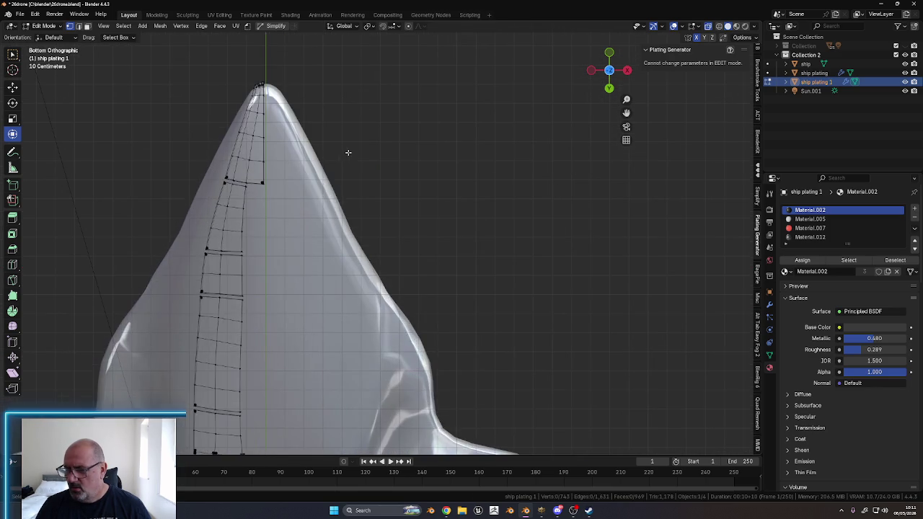
pyautogui.moveTo(359, 173)
pyautogui.mouseDown(button='middle')
pyautogui.moveTo(397, 253)
pyautogui.moveTo(336, 344)
pyautogui.moveTo(326, 330)
pyautogui.moveTo(390, 240)
pyautogui.mouseUp(button='middle')
pyautogui.hotkey('ctrl', 'Tab')
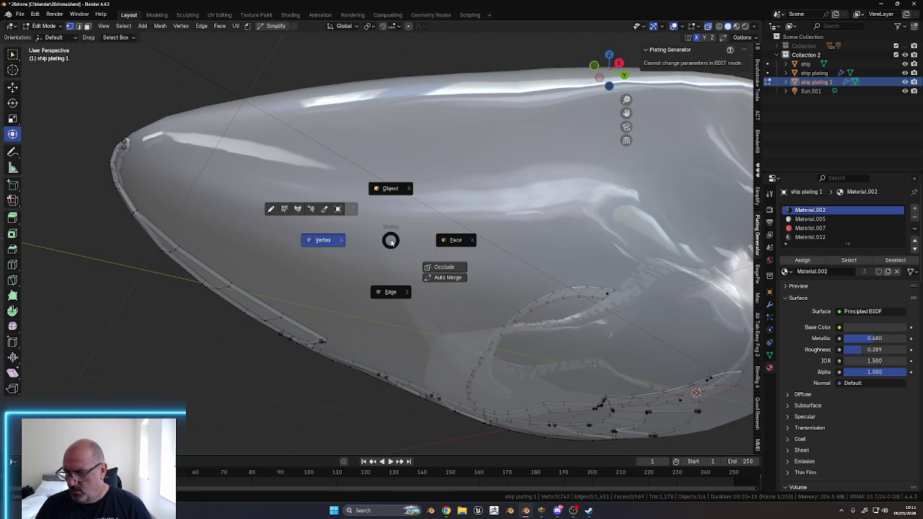
pyautogui.click(468, 242)
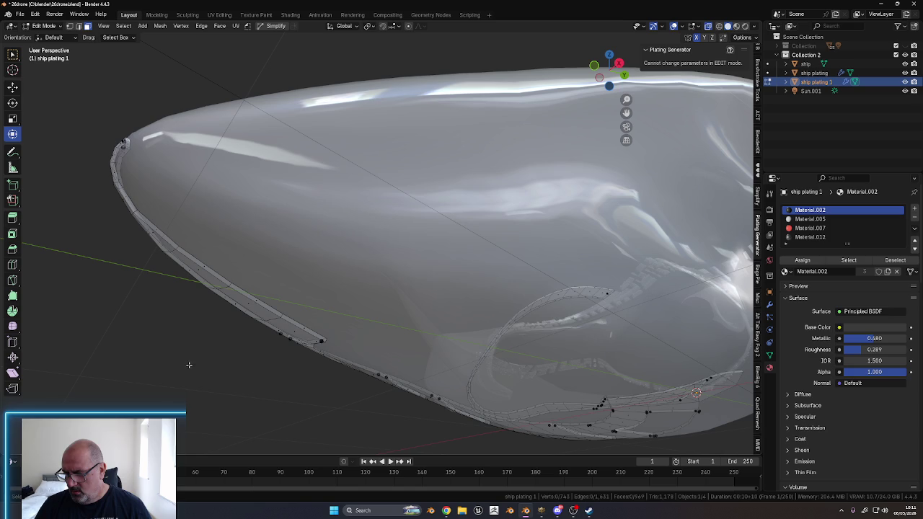
pyautogui.click(709, 27)
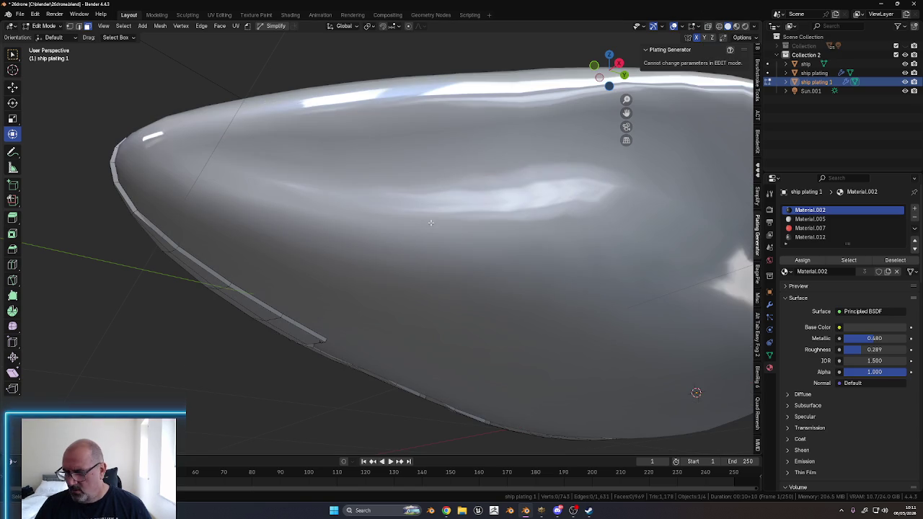
pyautogui.moveTo(382, 252)
pyautogui.mouseDown(button='middle')
pyautogui.moveTo(254, 254)
pyautogui.moveTo(550, 127)
pyautogui.mouseUp(button='middle')
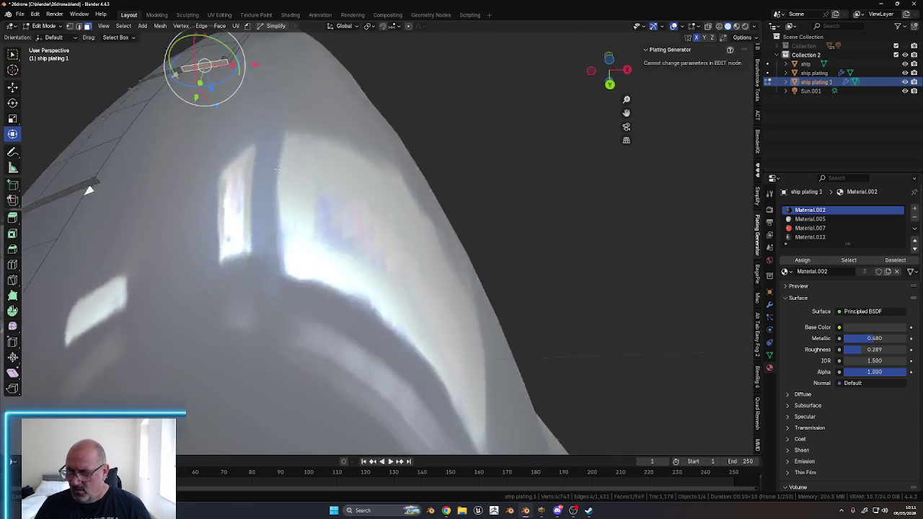
# Select the loop along the hull's top edge, then individual top plating edges in edge select mode
pyautogui.scroll(-3, 415, 207)
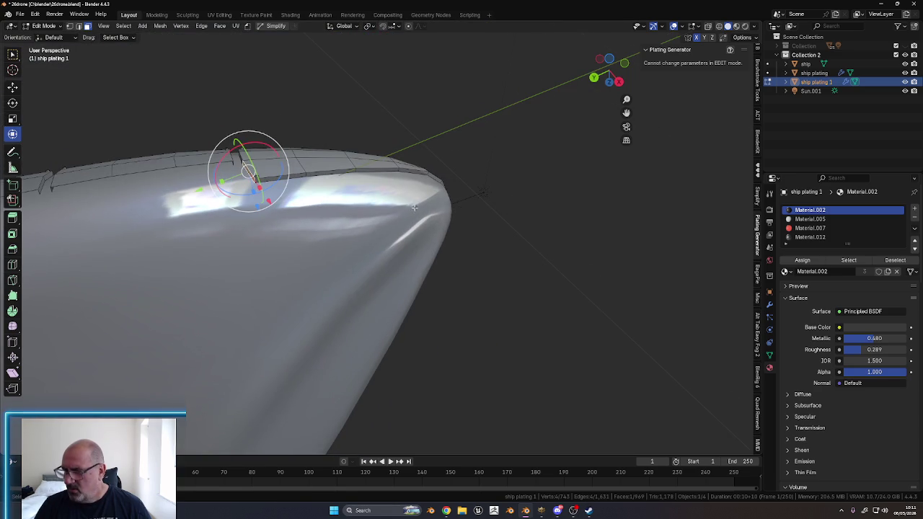
pyautogui.keyDown('alt'); pyautogui.click(398, 169); pyautogui.keyUp('alt')
pyautogui.moveTo(397, 168)
pyautogui.mouseDown(button='middle')
pyautogui.moveTo(410, 290)
pyautogui.moveTo(430, 276)
pyautogui.moveTo(383, 336)
pyautogui.moveTo(532, 214)
pyautogui.moveTo(644, 266)
pyautogui.moveTo(540, 242)
pyautogui.moveTo(627, 324)
pyautogui.moveTo(441, 261)
pyautogui.mouseUp(button='middle')
pyautogui.press('Tab')
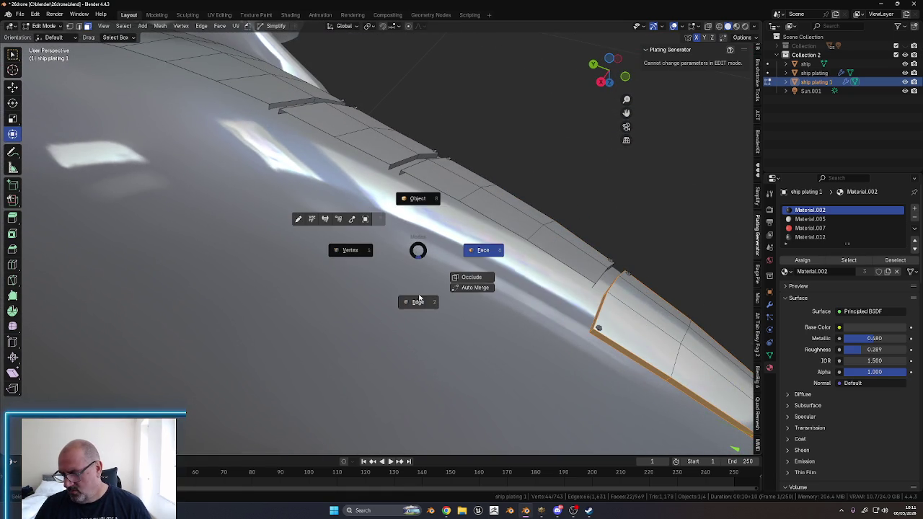
pyautogui.click(417, 303)
pyautogui.moveTo(417, 303)
pyautogui.mouseDown(button='middle')
pyautogui.moveTo(672, 28)
pyautogui.moveTo(472, 247)
pyautogui.moveTo(404, 280)
pyautogui.moveTo(297, 274)
pyautogui.mouseUp(button='middle')
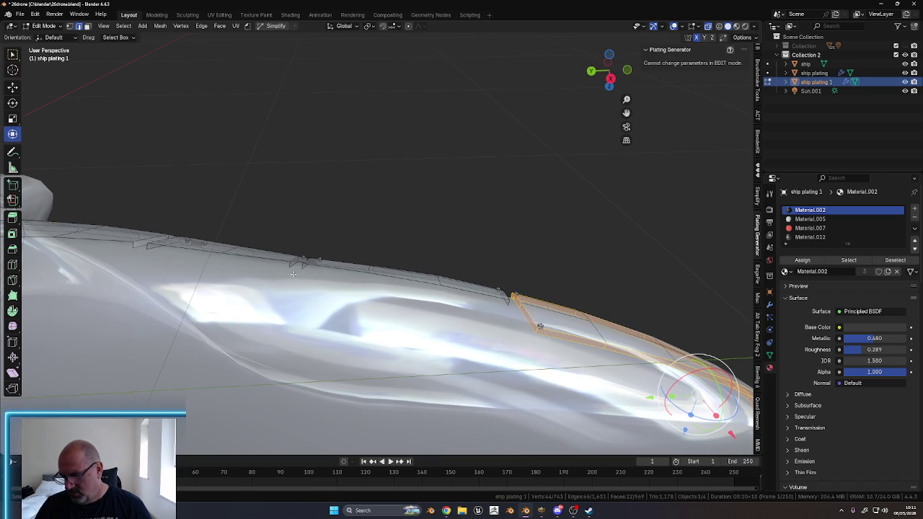
pyautogui.click(302, 264)
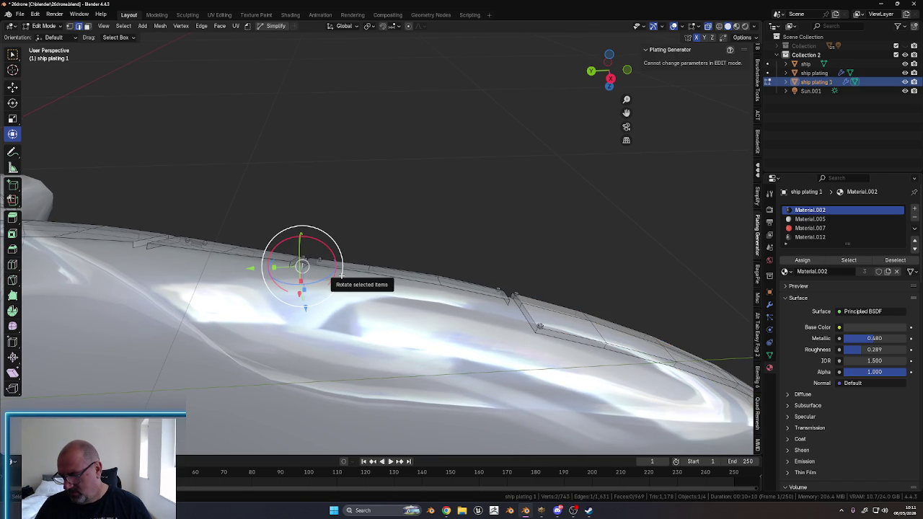
pyautogui.keyDown('shift'); pyautogui.click(508, 302); pyautogui.keyUp('shift')
# Select and frame a small top plating edge, then the long and smaller plating strips
pyautogui.moveTo(507, 301)
pyautogui.mouseDown(button='middle')
pyautogui.moveTo(439, 313)
pyautogui.moveTo(458, 295)
pyautogui.moveTo(461, 325)
pyautogui.moveTo(405, 188)
pyautogui.moveTo(471, 120)
pyautogui.moveTo(301, 175)
pyautogui.moveTo(189, 168)
pyautogui.mouseUp(button='middle')
pyautogui.click(167, 193)
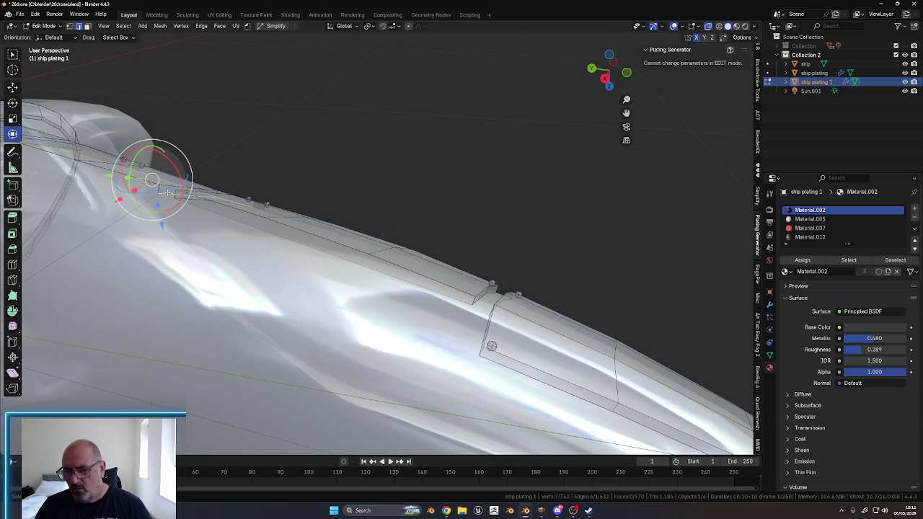
pyautogui.moveTo(279, 150); pyautogui.dragTo(317, 166, button='middle')
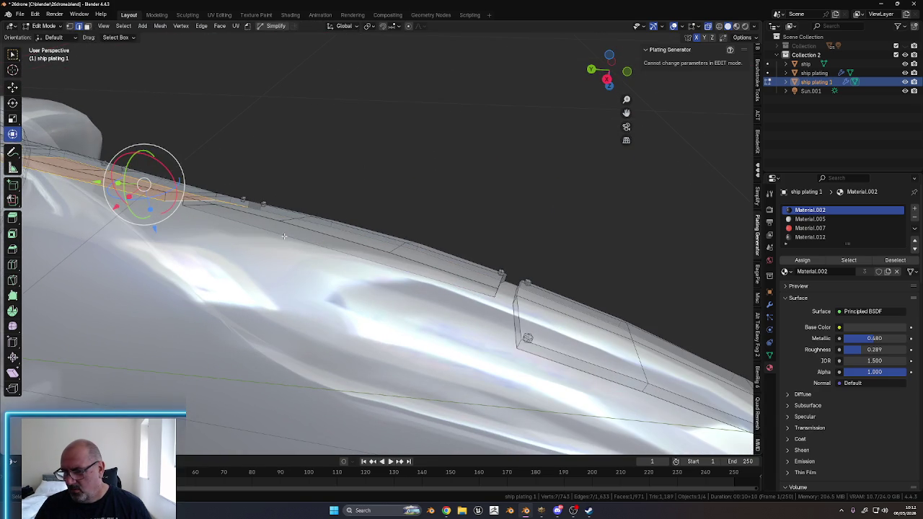
pyautogui.press('KP_Decimal')
pyautogui.click(225, 219)
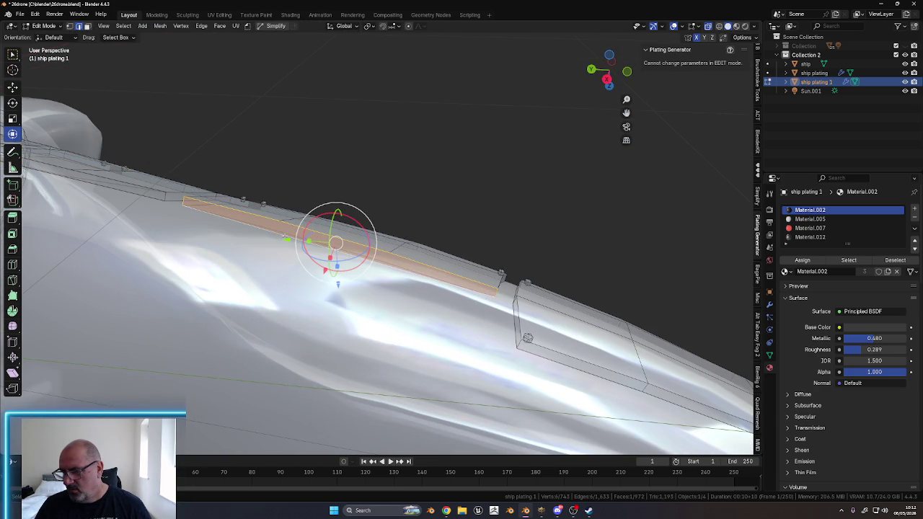
pyautogui.moveTo(225, 218)
pyautogui.mouseDown(button='middle')
pyautogui.moveTo(242, 216)
pyautogui.moveTo(354, 294)
pyautogui.mouseUp(button='middle')
pyautogui.click(242, 213)
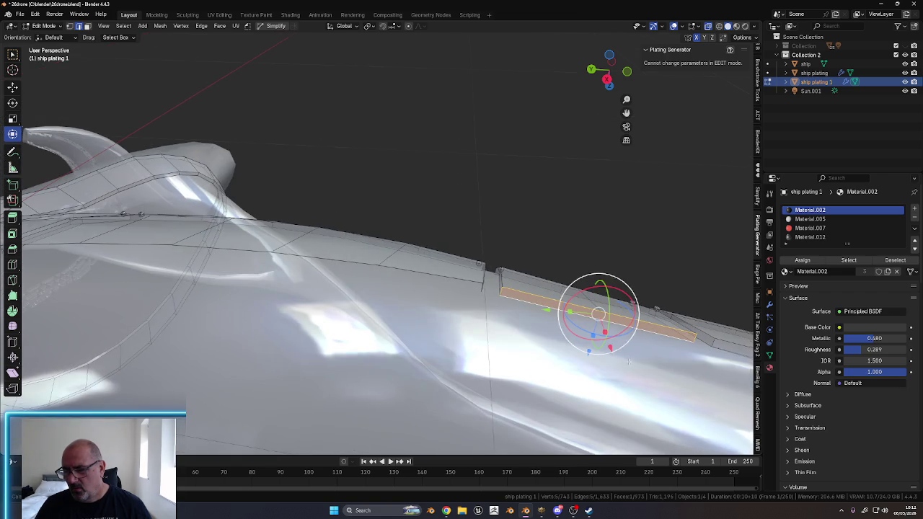
# Undo a trial loop selection back to the earlier face strip and return ship plating 1 to Object Mode
pyautogui.keyDown('alt'); pyautogui.click(425, 273); pyautogui.keyUp('alt')
pyautogui.moveTo(433, 278); pyautogui.dragTo(491, 295, button='middle')
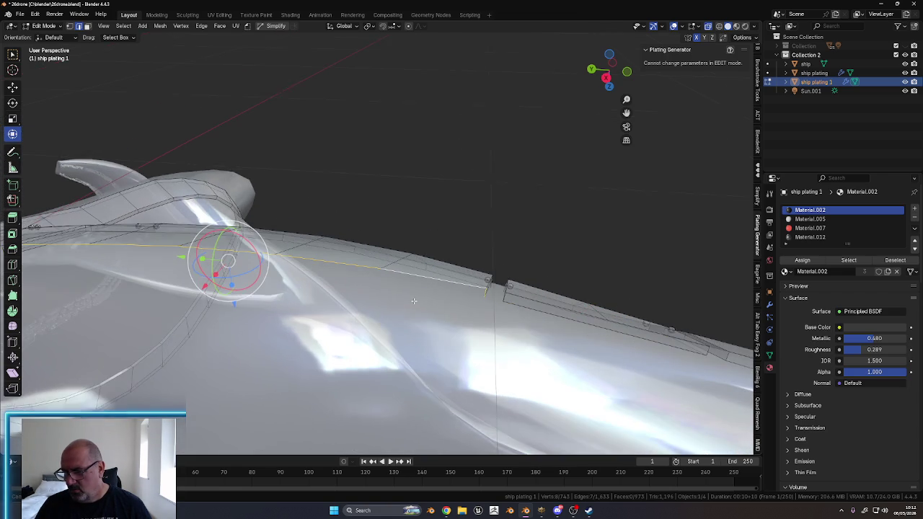
pyautogui.click(486, 290)
pyautogui.hotkey('ctrl', 'z')
pyautogui.moveTo(476, 303)
pyautogui.mouseDown(button='middle')
pyautogui.moveTo(455, 315)
pyautogui.moveTo(438, 295)
pyautogui.moveTo(457, 302)
pyautogui.mouseUp(button='middle')
pyautogui.hotkey('ctrl', 'z')
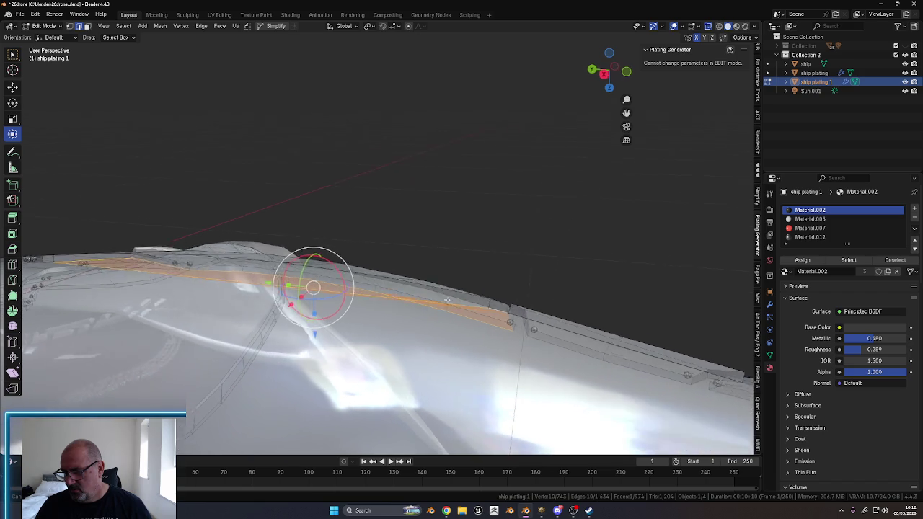
pyautogui.hotkey('ctrl', 'z')
pyautogui.moveTo(455, 298)
pyautogui.mouseDown(button='middle')
pyautogui.moveTo(406, 286)
pyautogui.moveTo(340, 296)
pyautogui.moveTo(266, 268)
pyautogui.mouseUp(button='middle')
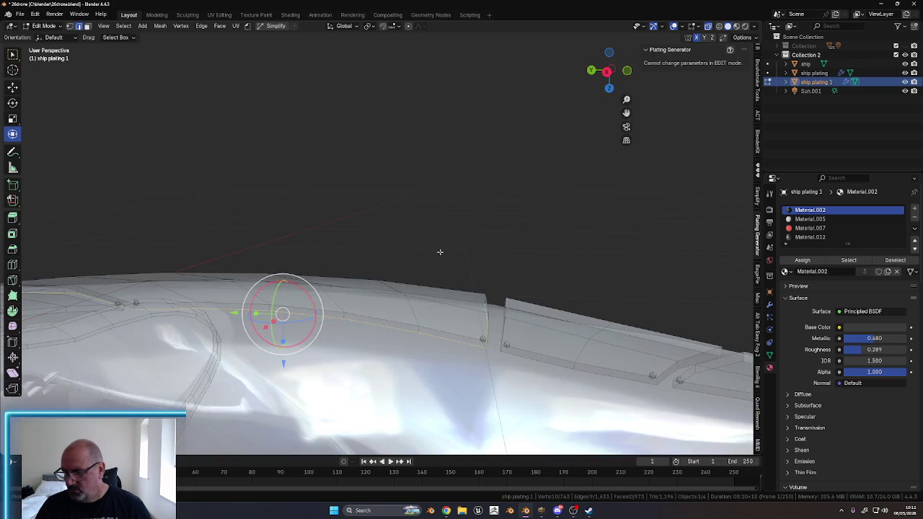
pyautogui.moveTo(404, 268); pyautogui.dragTo(415, 294, button='middle')
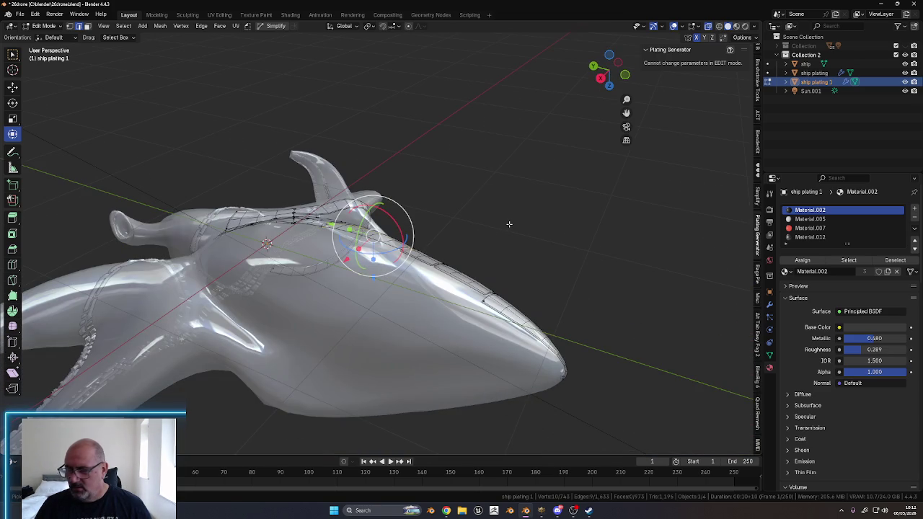
pyautogui.press('Tab')
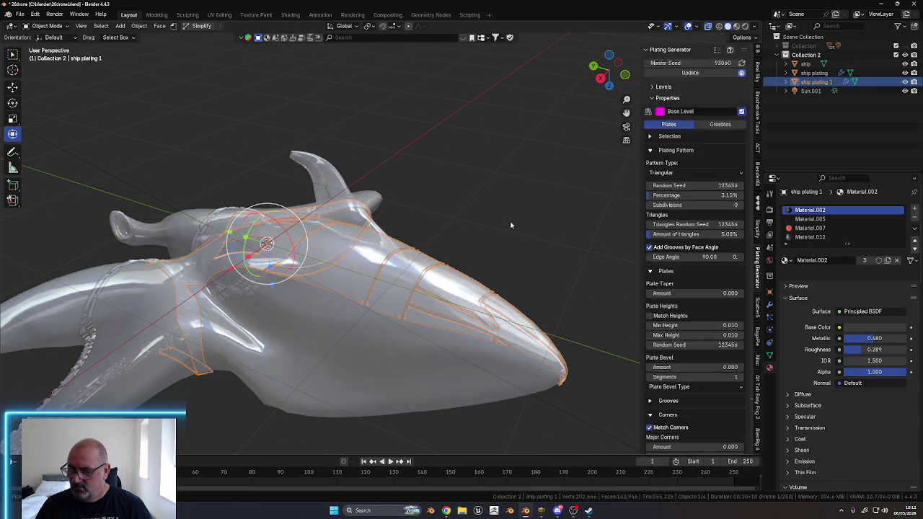
# Undo the accidental ship.002 object and deselect the ship plating
pyautogui.hotkey('ctrl', 'z')
pyautogui.moveTo(519, 237)
pyautogui.mouseDown(button='middle')
pyautogui.moveTo(335, 214)
pyautogui.moveTo(435, 210)
pyautogui.mouseUp(button='middle')
pyautogui.scroll(2, 483, 212)
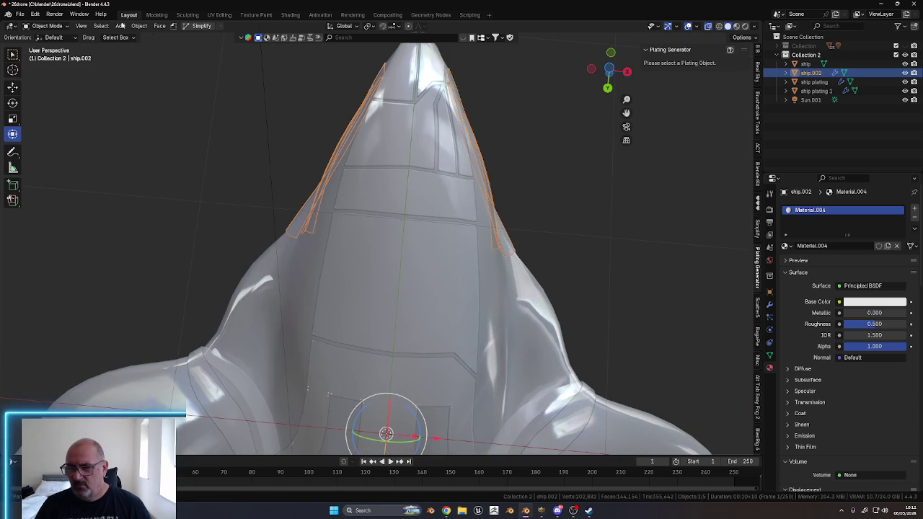
pyautogui.click(35, 15)
pyautogui.click(39, 20)
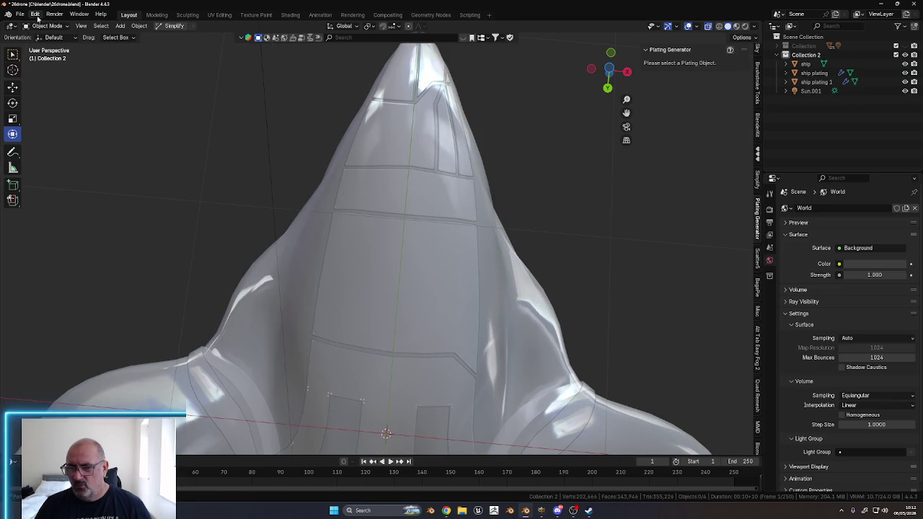
pyautogui.click(34, 15)
pyautogui.click(38, 21)
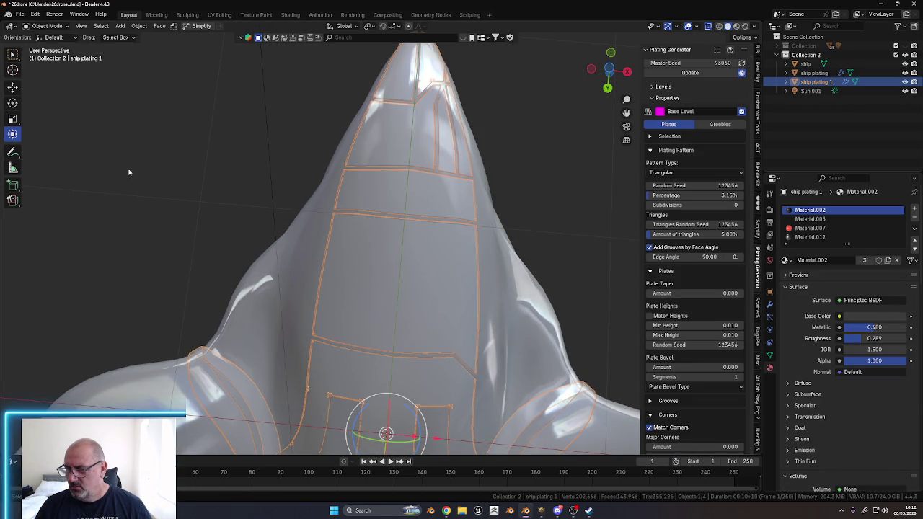
pyautogui.click(161, 175)
pyautogui.moveTo(161, 175)
pyautogui.mouseDown(button='middle')
pyautogui.moveTo(317, 246)
pyautogui.moveTo(403, 304)
pyautogui.moveTo(353, 259)
pyautogui.mouseUp(button='middle')
pyautogui.scroll(5, 375, 296)
pyautogui.moveTo(392, 297)
pyautogui.mouseDown(button='middle')
pyautogui.moveTo(361, 274)
pyautogui.moveTo(408, 286)
pyautogui.mouseUp(button='middle')
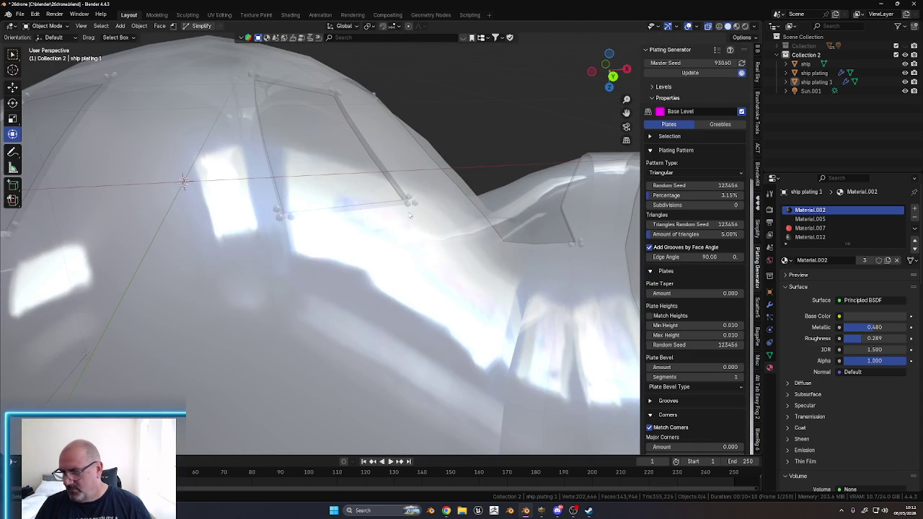
# Turn off X-ray, zoom out, and put the ship hull object into Edit Mode
pyautogui.click(708, 27)
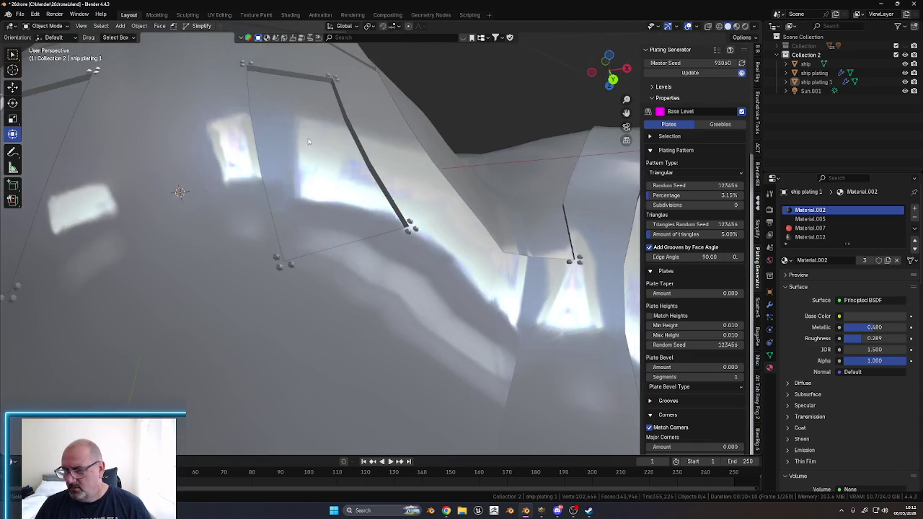
pyautogui.moveTo(313, 106)
pyautogui.mouseDown(button='middle')
pyautogui.moveTo(231, 196)
pyautogui.moveTo(314, 215)
pyautogui.moveTo(457, 284)
pyautogui.moveTo(342, 312)
pyautogui.moveTo(355, 291)
pyautogui.moveTo(364, 212)
pyautogui.mouseUp(button='middle')
pyautogui.scroll(-3, 231, 196)
pyautogui.scroll(-4, 263, 168)
pyautogui.scroll(3, 355, 291)
pyautogui.click(364, 211)
pyautogui.hotkey('ctrl', 'Tab')
pyautogui.click(414, 216)
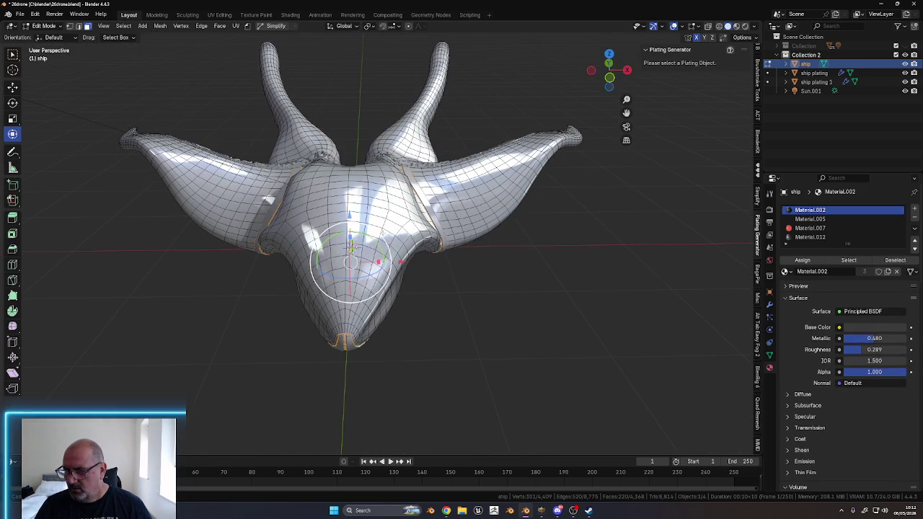
# In top orthographic view, path-select hull faces down the left side, around the tip and up the right
pyautogui.click(609, 55)
pyautogui.keyDown('shift'); pyautogui.moveTo(330, 222); pyautogui.dragTo(342, 189, button='middle'); pyautogui.keyUp('shift')
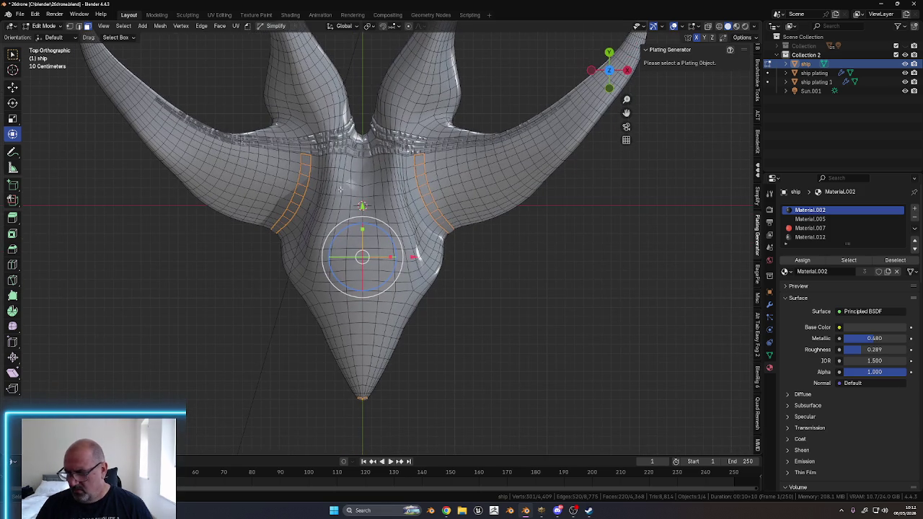
pyautogui.click(338, 165)
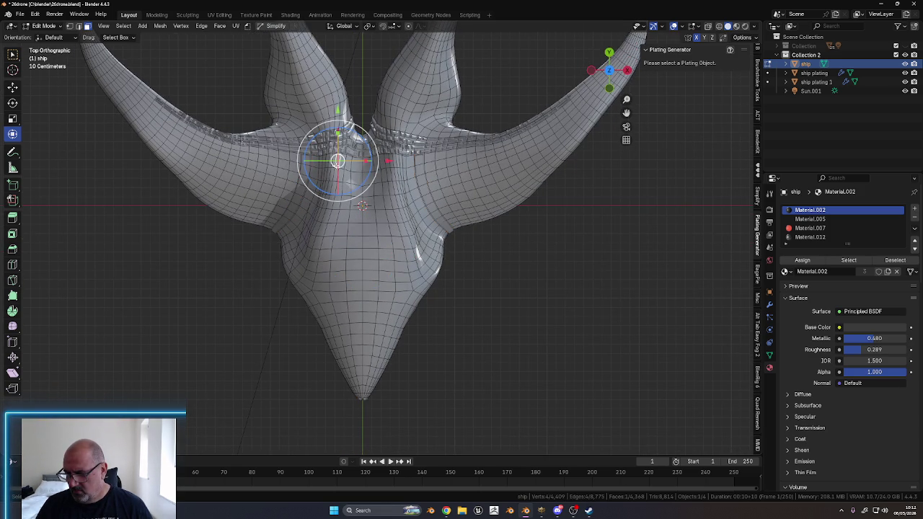
pyautogui.keyDown('ctrl'); pyautogui.click(303, 289); pyautogui.keyUp('ctrl')
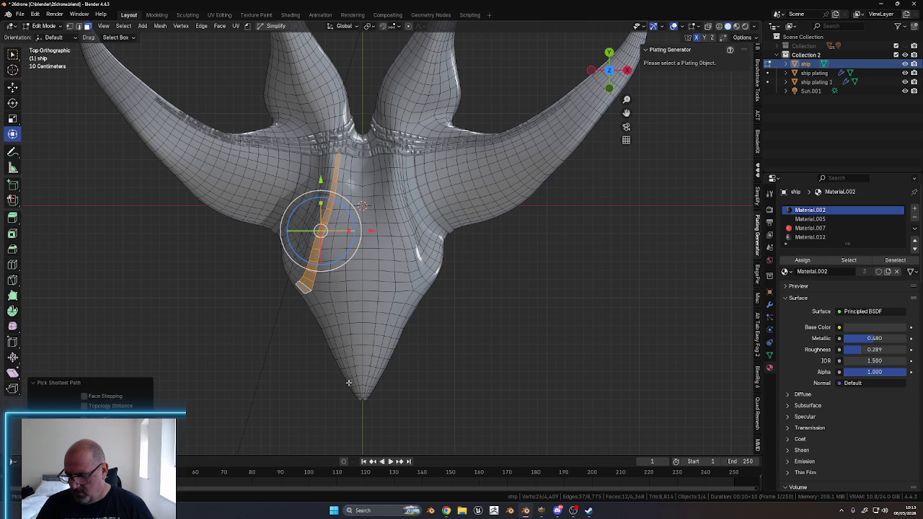
pyautogui.keyDown('ctrl'); pyautogui.click(349, 382); pyautogui.keyUp('ctrl')
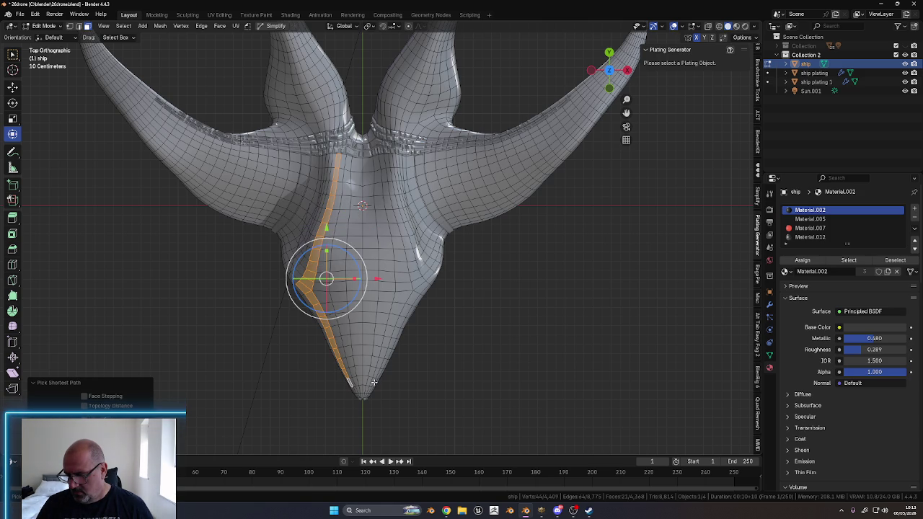
pyautogui.keyDown('ctrl'); pyautogui.click(373, 382); pyautogui.keyUp('ctrl')
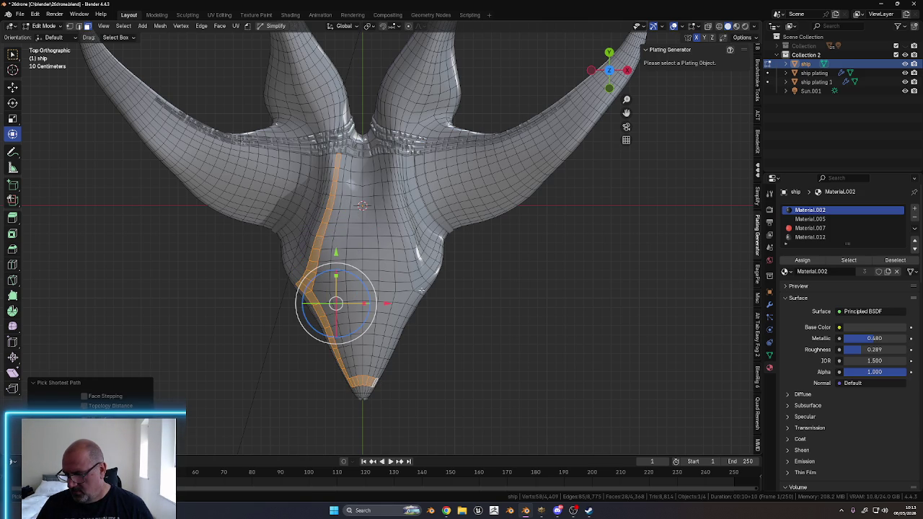
pyautogui.keyDown('ctrl'); pyautogui.click(419, 287); pyautogui.keyUp('ctrl')
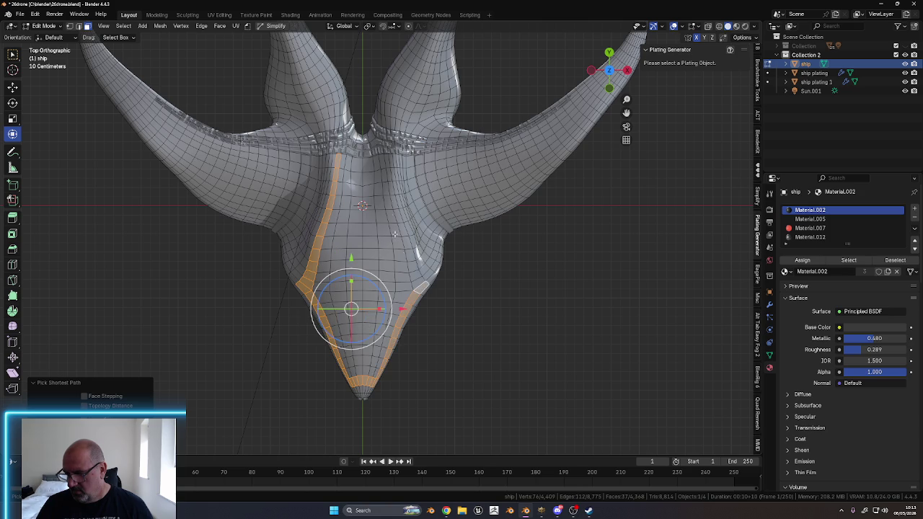
pyautogui.keyDown('ctrl'); pyautogui.click(385, 160); pyautogui.keyUp('ctrl')
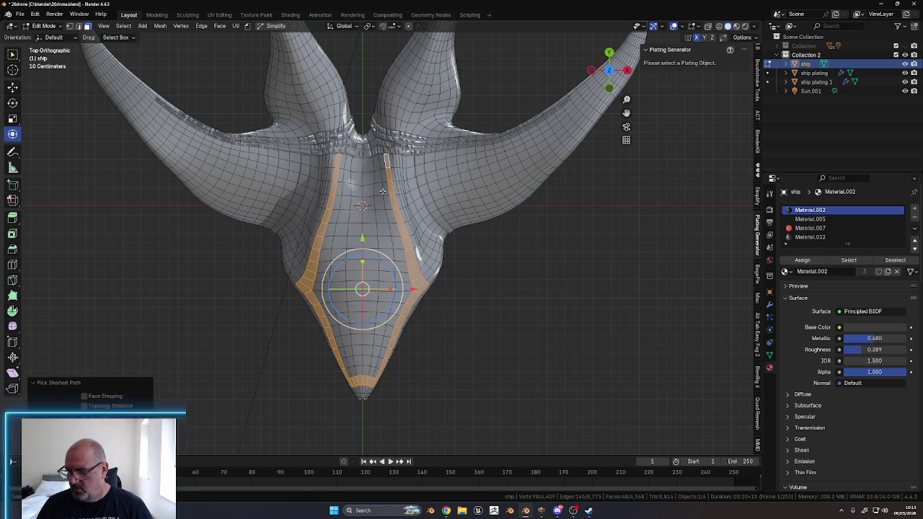
# Frame the selection and widen both strips into a 118-face patch across the central hull
pyautogui.press('KP_Decimal')
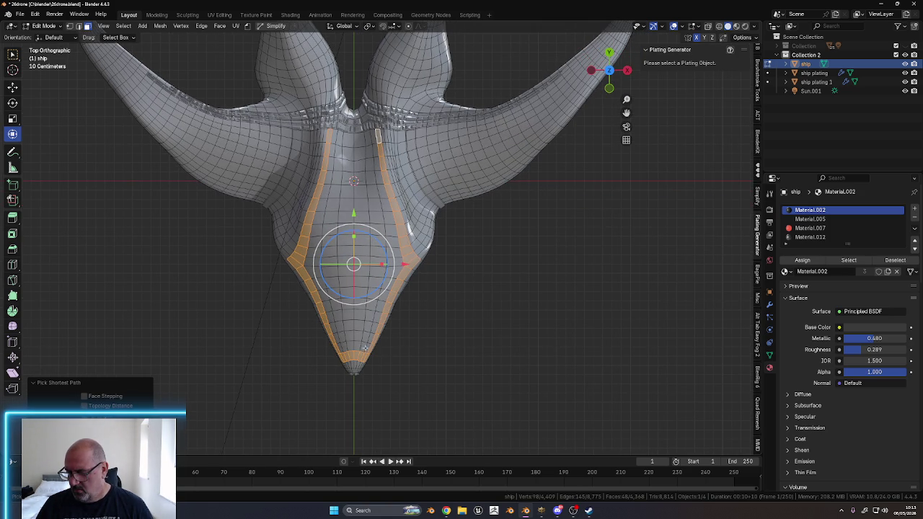
pyautogui.keyDown('ctrl'); pyautogui.click(340, 347); pyautogui.keyUp('ctrl')
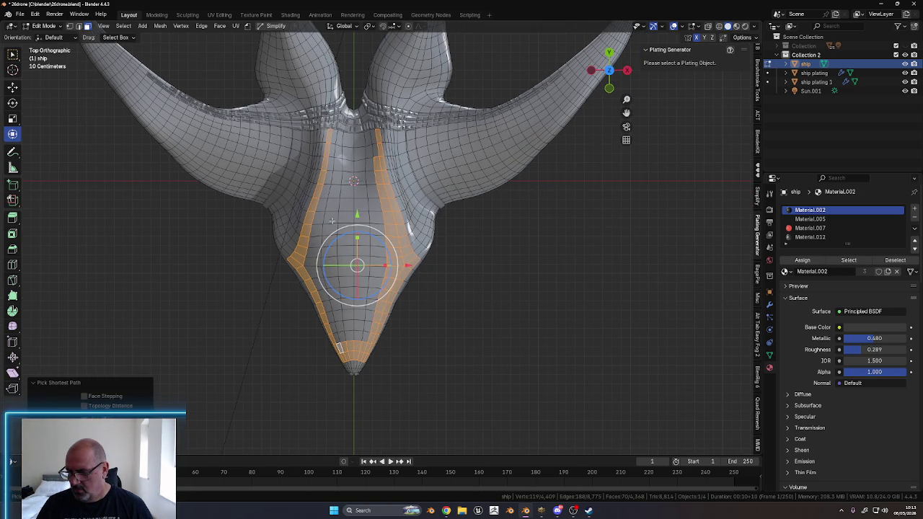
pyautogui.keyDown('ctrl'); pyautogui.click(330, 162); pyautogui.keyUp('ctrl')
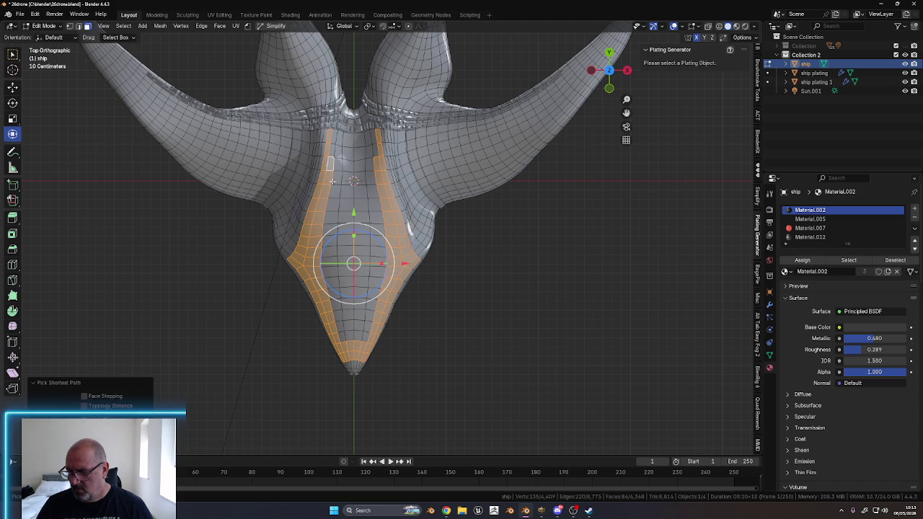
pyautogui.keyDown('ctrl'); pyautogui.click(341, 337); pyautogui.keyUp('ctrl')
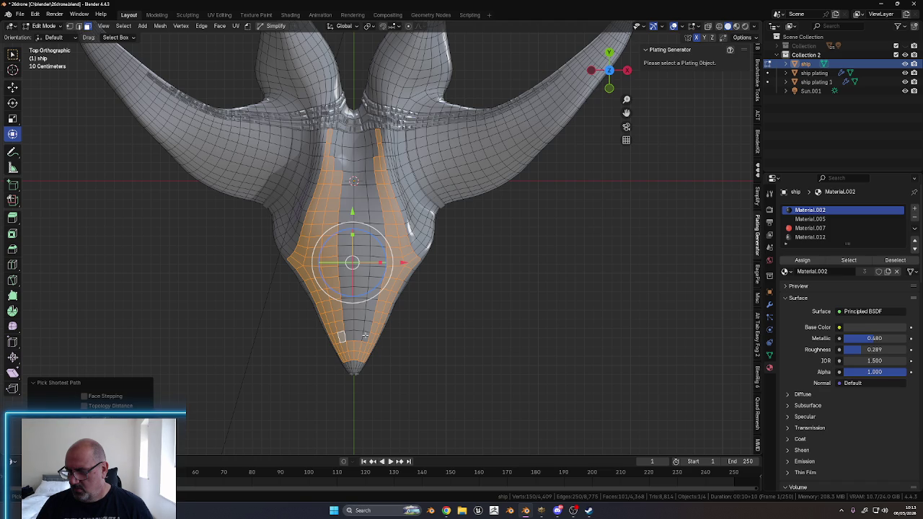
pyautogui.keyDown('ctrl'); pyautogui.click(365, 335); pyautogui.keyUp('ctrl')
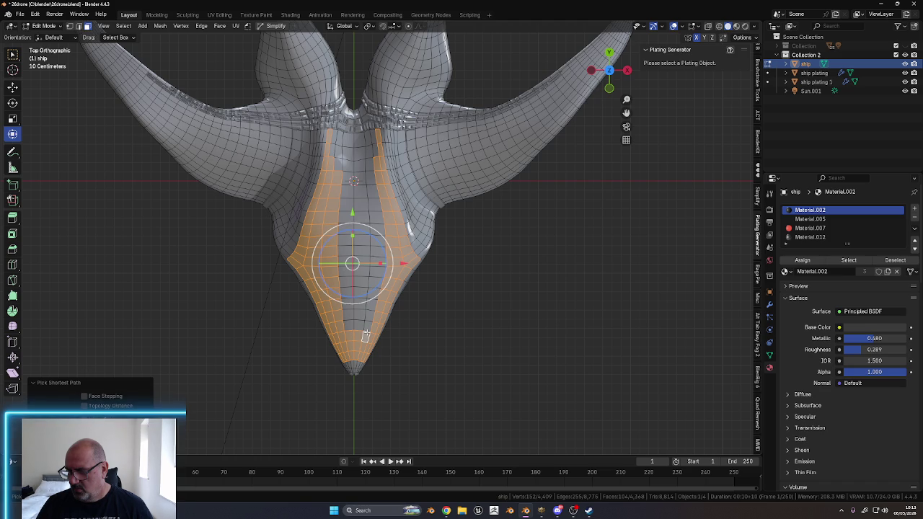
pyautogui.keyDown('ctrl'); pyautogui.click(370, 182); pyautogui.keyUp('ctrl')
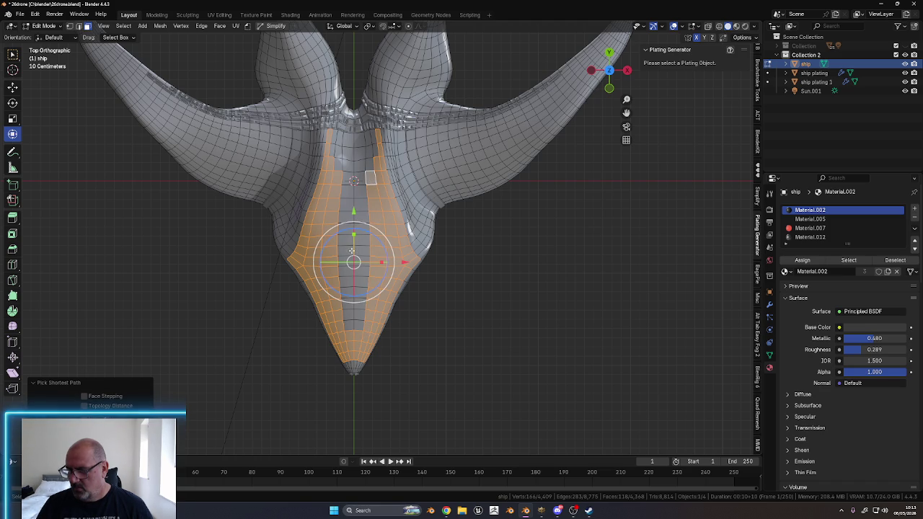
pyautogui.keyDown('shift'); pyautogui.moveTo(335, 292); pyautogui.dragTo(310, 304, button='middle'); pyautogui.keyUp('shift')
pyautogui.scroll(-2, 393, 320)
pyautogui.scroll(-1, 383, 339)
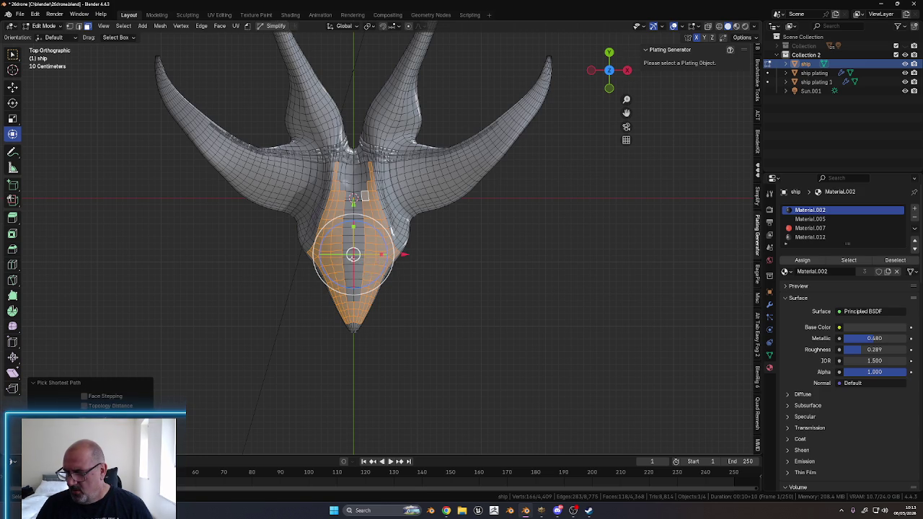
pyautogui.moveTo(417, 341); pyautogui.dragTo(430, 232, button='middle')
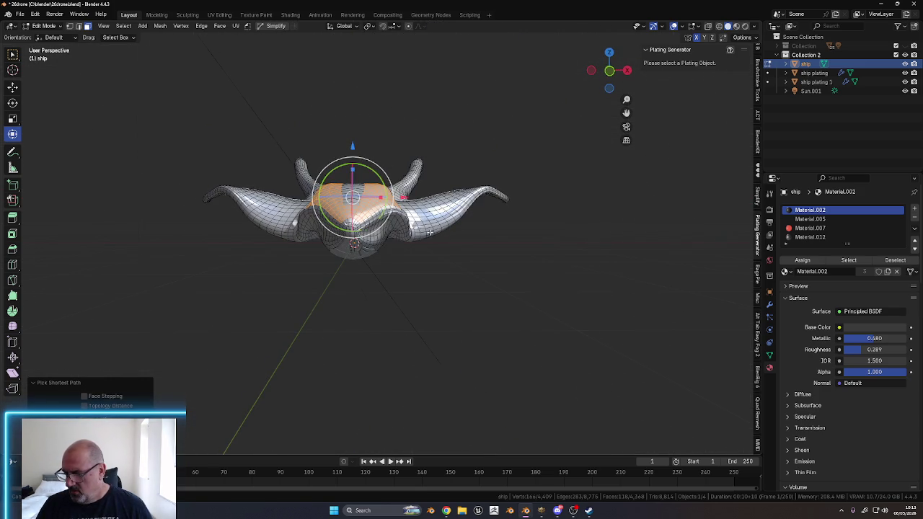
# Add two grey-strip faces and a path of faces along the lower front of the hull
pyautogui.scroll(2, 384, 233)
pyautogui.scroll(2, 375, 252)
pyautogui.scroll(2, 353, 289)
pyautogui.moveTo(345, 301)
pyautogui.mouseDown(button='middle')
pyautogui.moveTo(335, 299)
pyautogui.moveTo(396, 288)
pyautogui.moveTo(366, 328)
pyautogui.moveTo(356, 279)
pyautogui.mouseUp(button='middle')
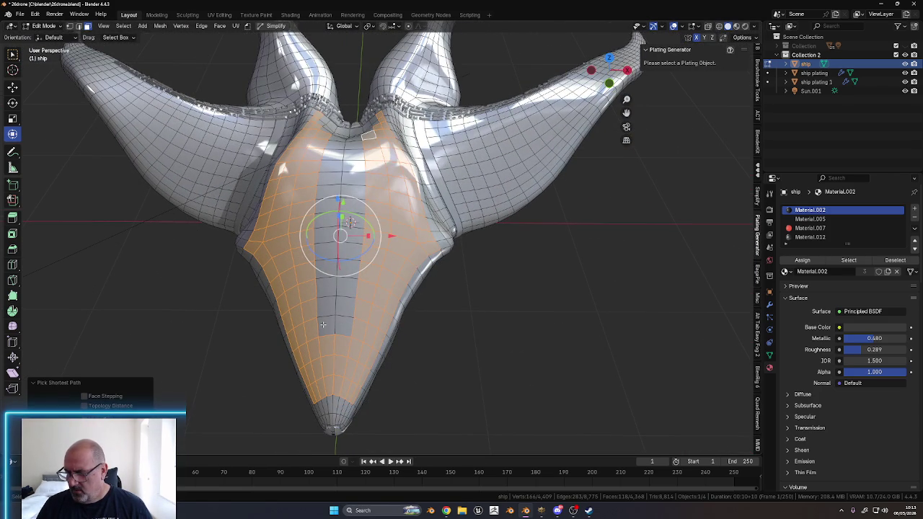
pyautogui.keyDown('shift'); pyautogui.click(332, 325); pyautogui.keyUp('shift')
pyautogui.keyDown('shift'); pyautogui.click(342, 332); pyautogui.keyUp('shift')
pyautogui.moveTo(382, 378)
pyautogui.mouseDown(button='middle')
pyautogui.moveTo(346, 359)
pyautogui.moveTo(350, 340)
pyautogui.mouseUp(button='middle')
pyautogui.keyDown('ctrl'); pyautogui.click(345, 347); pyautogui.keyUp('ctrl')
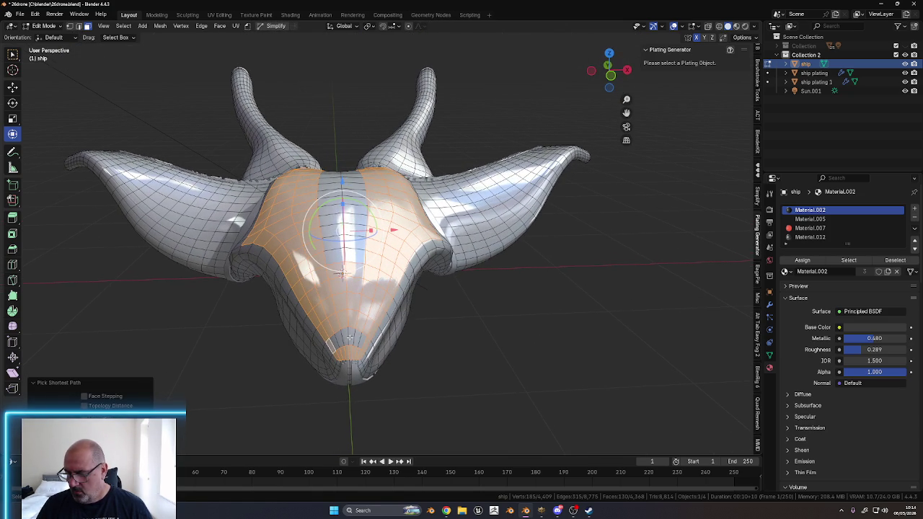
pyautogui.keyDown('shift'); pyautogui.click(333, 342); pyautogui.keyUp('shift')
pyautogui.keyDown('ctrl'); pyautogui.click(360, 341); pyautogui.keyUp('ctrl')
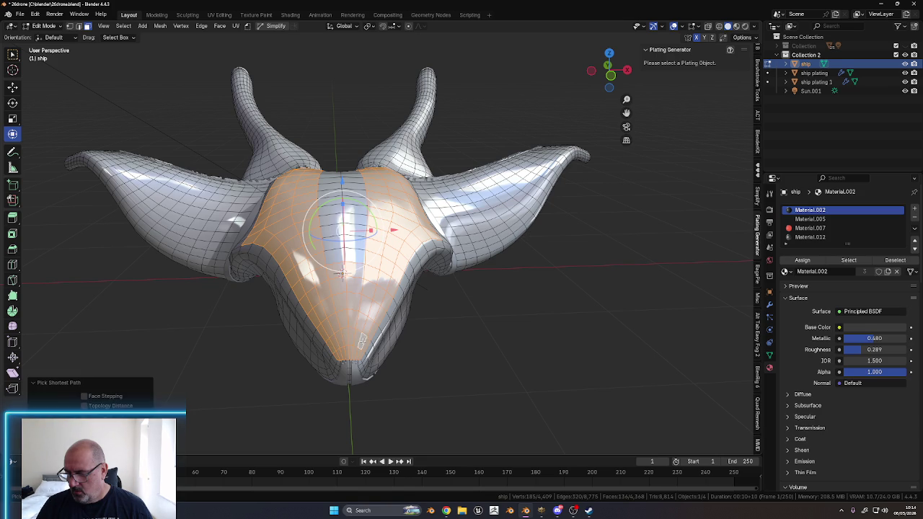
pyautogui.moveTo(360, 340)
pyautogui.mouseDown(button='middle')
pyautogui.moveTo(382, 349)
pyautogui.moveTo(407, 338)
pyautogui.moveTo(428, 352)
pyautogui.moveTo(431, 338)
pyautogui.moveTo(360, 336)
pyautogui.moveTo(367, 325)
pyautogui.moveTo(338, 361)
pyautogui.moveTo(350, 356)
pyautogui.mouseUp(button='middle')
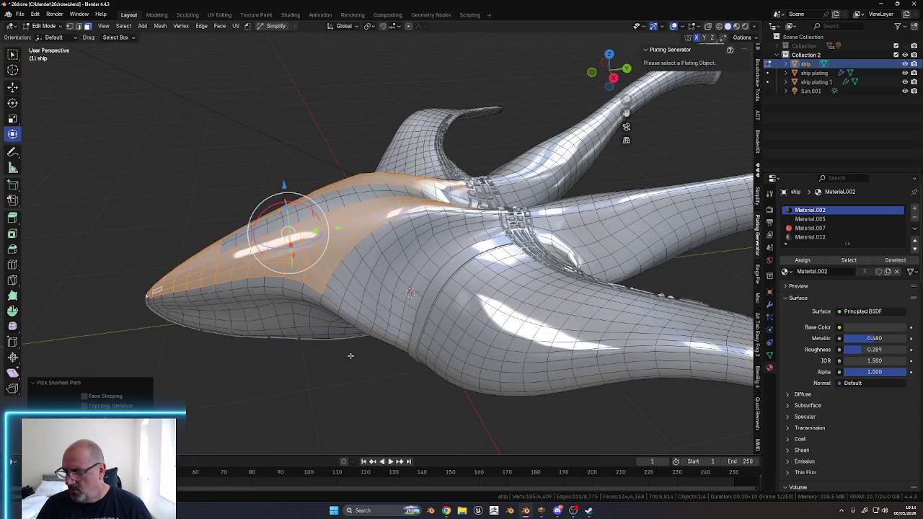
# Grow the face selection further along the hull seen from the front
pyautogui.moveTo(331, 315); pyautogui.dragTo(324, 335, button='middle')
pyautogui.keyDown('ctrl'); pyautogui.click(314, 301); pyautogui.keyUp('ctrl')
pyautogui.moveTo(315, 301)
pyautogui.mouseDown(button='middle')
pyautogui.moveTo(390, 317)
pyautogui.moveTo(393, 326)
pyautogui.moveTo(459, 329)
pyautogui.moveTo(465, 340)
pyautogui.moveTo(426, 342)
pyautogui.moveTo(433, 367)
pyautogui.moveTo(448, 288)
pyautogui.moveTo(442, 354)
pyautogui.moveTo(542, 366)
pyautogui.moveTo(503, 366)
pyautogui.moveTo(427, 299)
pyautogui.mouseUp(button='middle')
pyautogui.keyDown('ctrl'); pyautogui.click(390, 317); pyautogui.keyUp('ctrl')
pyautogui.keyDown('ctrl'); pyautogui.click(439, 315); pyautogui.keyUp('ctrl')
pyautogui.scroll(5, 428, 298)
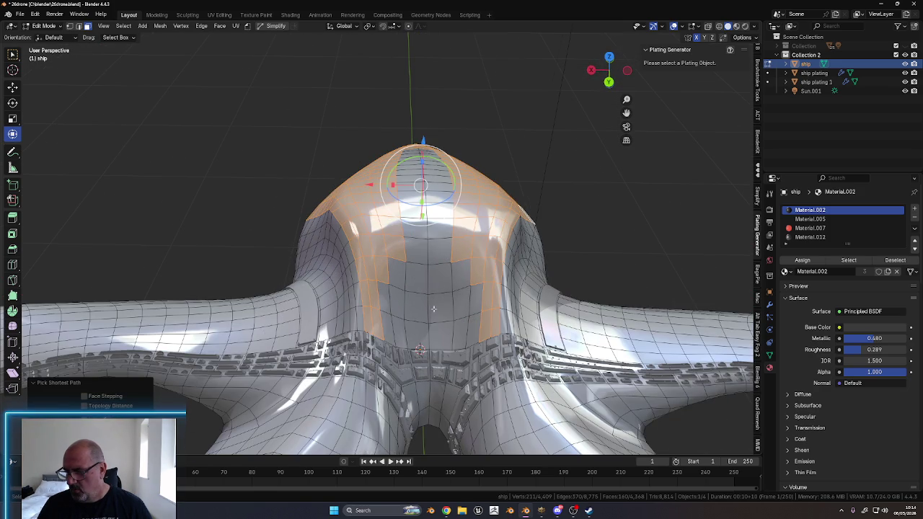
pyautogui.moveTo(456, 331)
pyautogui.keyDown('shift'); pyautogui.mouseDown(button='middle')
pyautogui.moveTo(372, 315)
pyautogui.moveTo(443, 333)
pyautogui.moveTo(485, 324)
pyautogui.moveTo(486, 312)
pyautogui.moveTo(349, 344)
pyautogui.mouseUp(button='middle'); pyautogui.keyUp('shift')
pyautogui.scroll(-6, 443, 333)
pyautogui.scroll(6, 385, 277)
# Path-select more faces in the lower and right strips and make Material.012 the active slot
pyautogui.keyDown('ctrl'); pyautogui.click(372, 305); pyautogui.keyUp('ctrl')
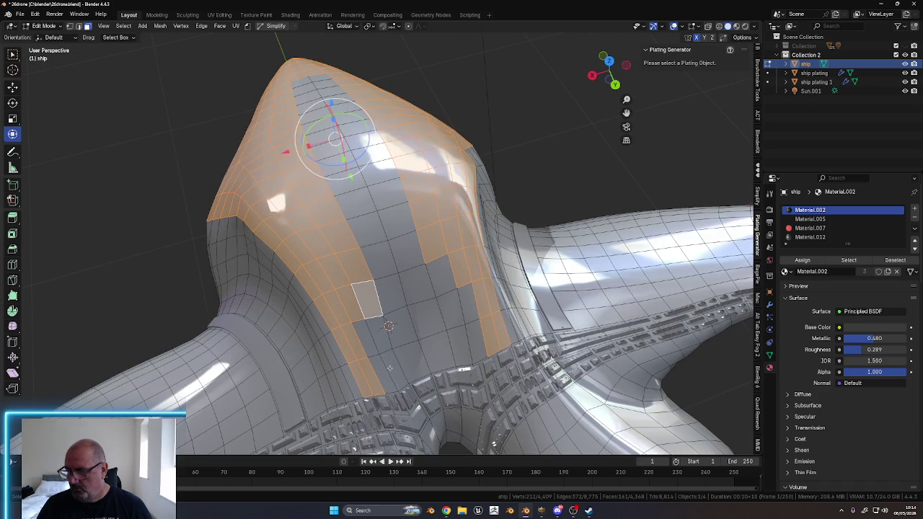
pyautogui.keyDown('ctrl'); pyautogui.click(391, 369); pyautogui.keyUp('ctrl')
pyautogui.keyDown('ctrl'); pyautogui.click(368, 347); pyautogui.keyUp('ctrl')
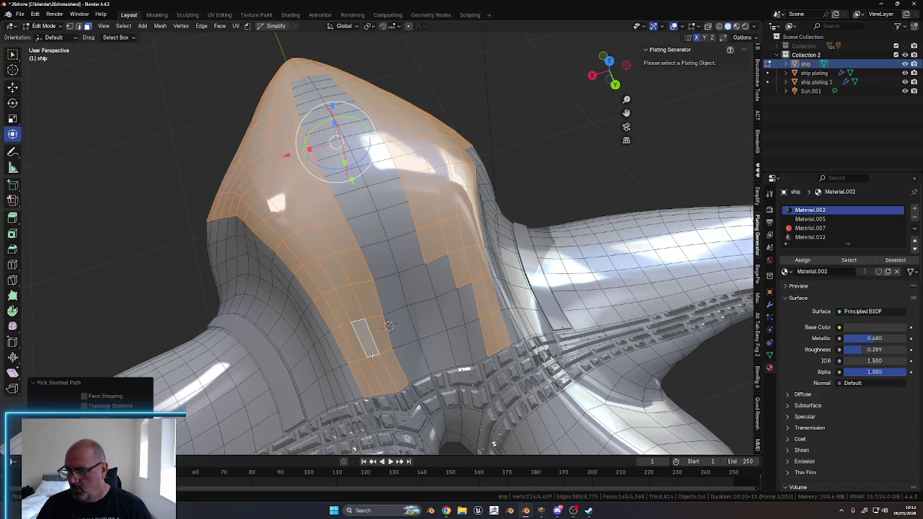
pyautogui.keyDown('ctrl'); pyautogui.click(448, 283); pyautogui.keyUp('ctrl')
pyautogui.keyDown('ctrl'); pyautogui.click(472, 317); pyautogui.keyUp('ctrl')
pyautogui.moveTo(372, 305)
pyautogui.mouseDown(button='middle')
pyautogui.moveTo(455, 236)
pyautogui.moveTo(500, 334)
pyautogui.moveTo(488, 313)
pyautogui.moveTo(469, 307)
pyautogui.mouseUp(button='middle')
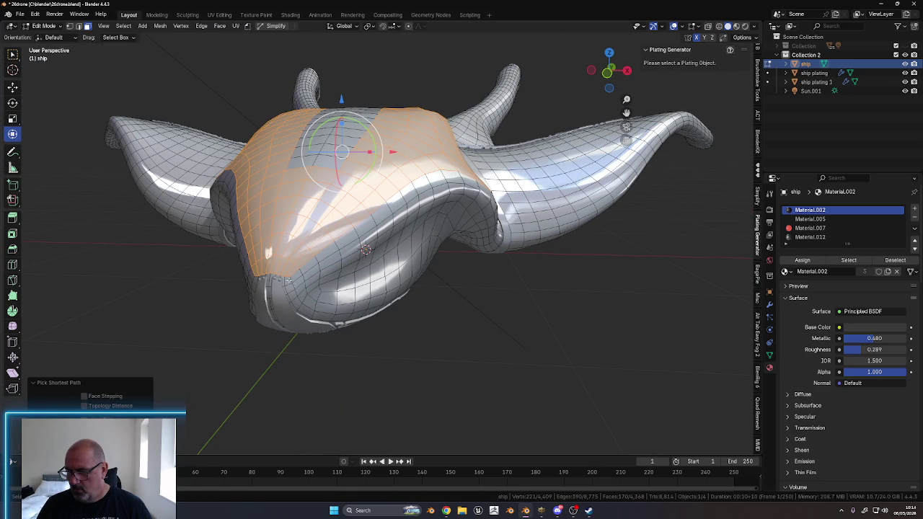
pyautogui.keyDown('shift'); pyautogui.click(294, 277); pyautogui.keyUp('shift')
# Extend the selection toward the nose to 194 faces and bring up the face context menu
pyautogui.moveTo(524, 301)
pyautogui.mouseDown(button='middle')
pyautogui.moveTo(457, 295)
pyautogui.moveTo(467, 271)
pyautogui.mouseUp(button='middle')
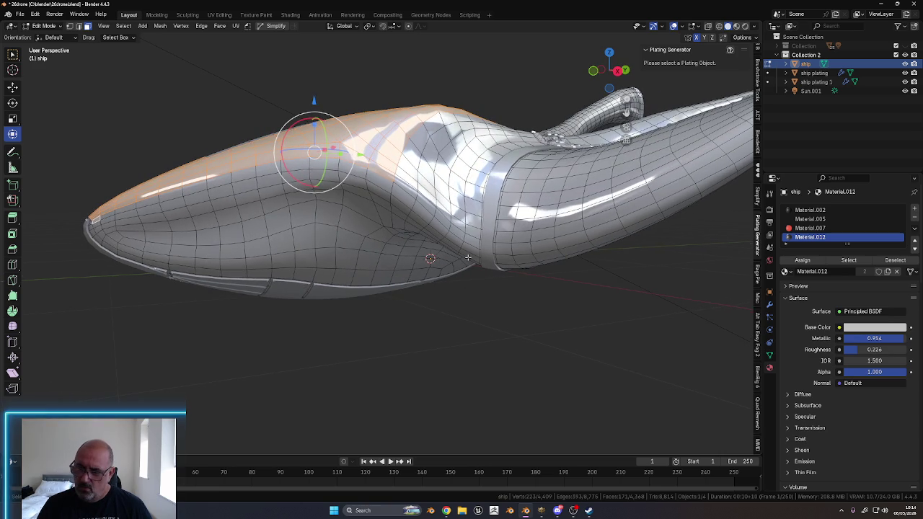
pyautogui.keyDown('ctrl'); pyautogui.click(385, 179); pyautogui.keyUp('ctrl')
pyautogui.moveTo(385, 179); pyautogui.dragTo(381, 261, button='middle')
pyautogui.keyDown('shift'); pyautogui.click(335, 171); pyautogui.keyUp('shift')
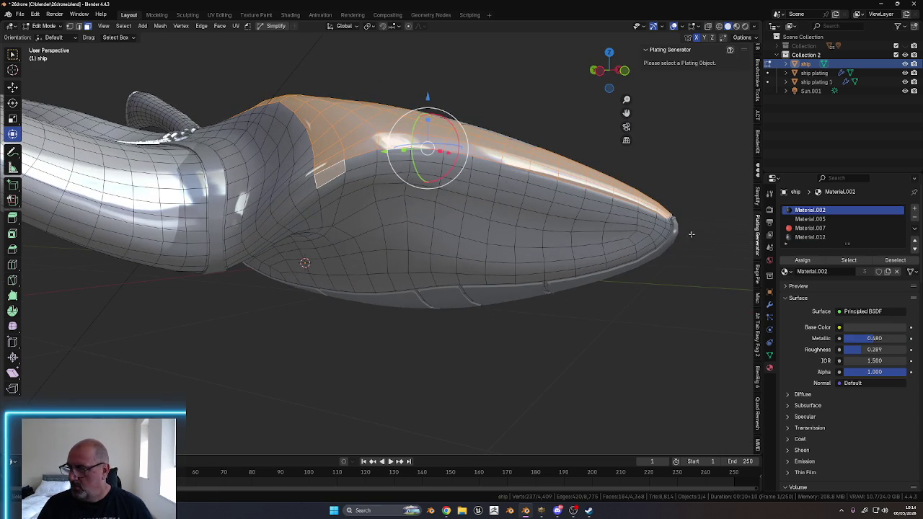
pyautogui.keyDown('ctrl'); pyautogui.click(652, 209); pyautogui.keyUp('ctrl')
pyautogui.moveTo(652, 209)
pyautogui.mouseDown(button='middle')
pyautogui.moveTo(607, 257)
pyautogui.moveTo(544, 268)
pyautogui.mouseUp(button='middle')
pyautogui.rightClick(557, 260)
pyautogui.moveTo(519, 470)
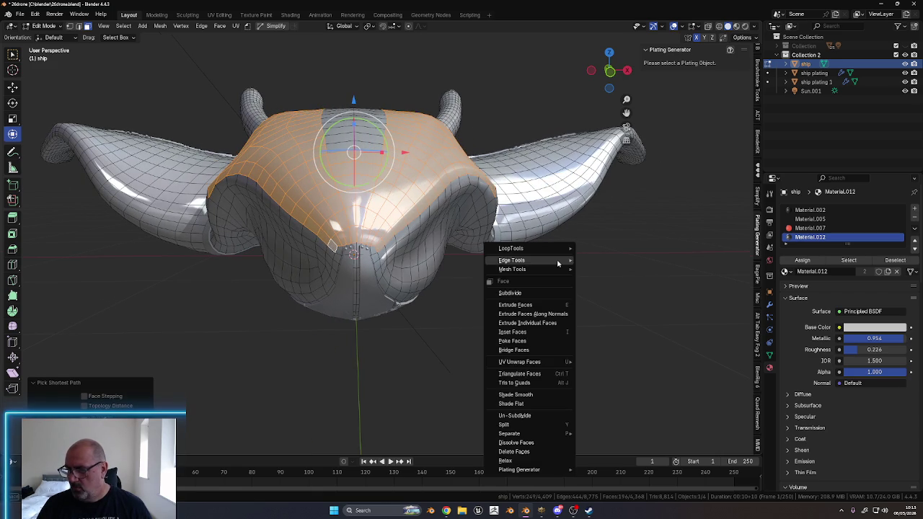
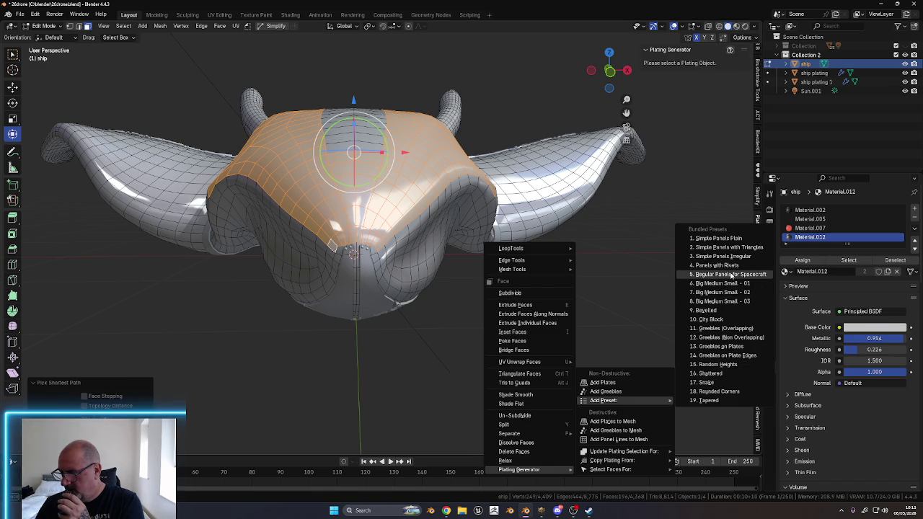
# Apply the Regular Panels for Spacecraft plating preset to the hull and shade it auto smooth
pyautogui.click(732, 275)
pyautogui.rightClick(459, 271)
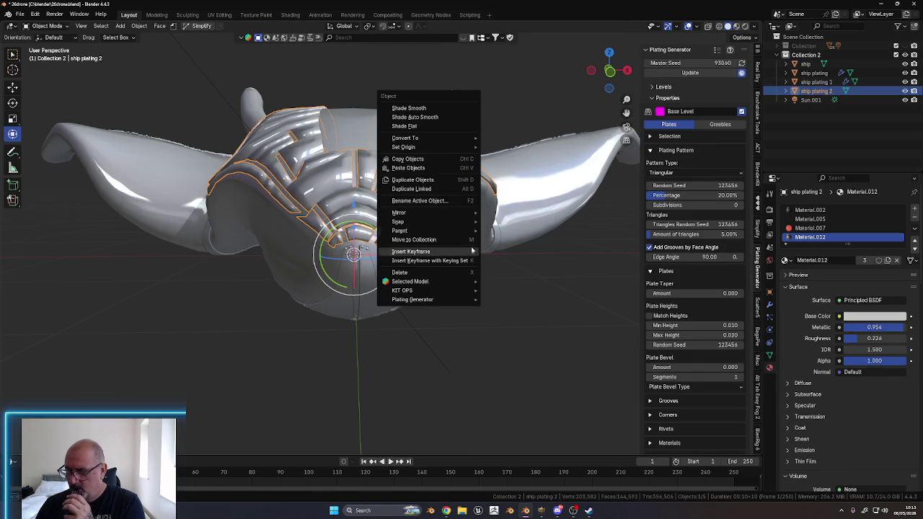
pyautogui.click(444, 119)
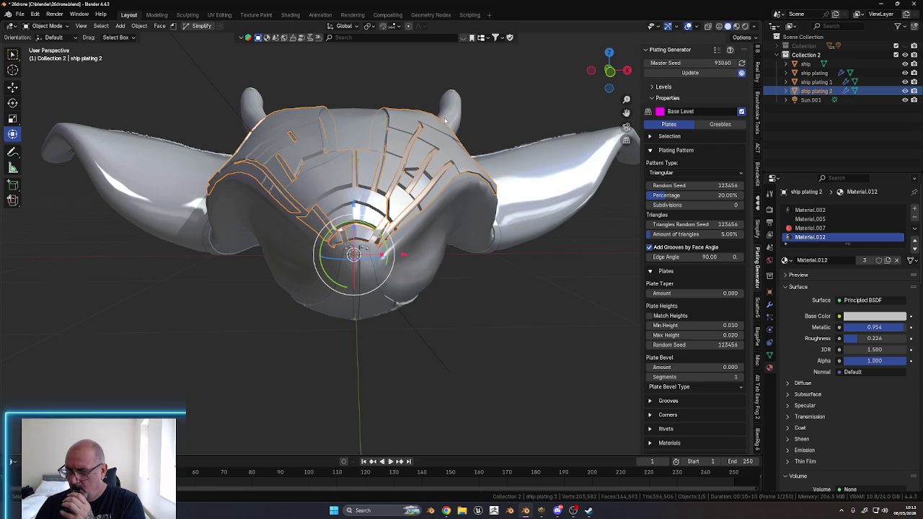
pyautogui.moveTo(472, 299)
pyautogui.mouseDown(button='middle')
pyautogui.moveTo(459, 296)
pyautogui.moveTo(437, 319)
pyautogui.moveTo(450, 325)
pyautogui.moveTo(439, 324)
pyautogui.moveTo(444, 338)
pyautogui.moveTo(449, 315)
pyautogui.mouseUp(button='middle')
pyautogui.scroll(2, 454, 331)
pyautogui.scroll(-4, 457, 337)
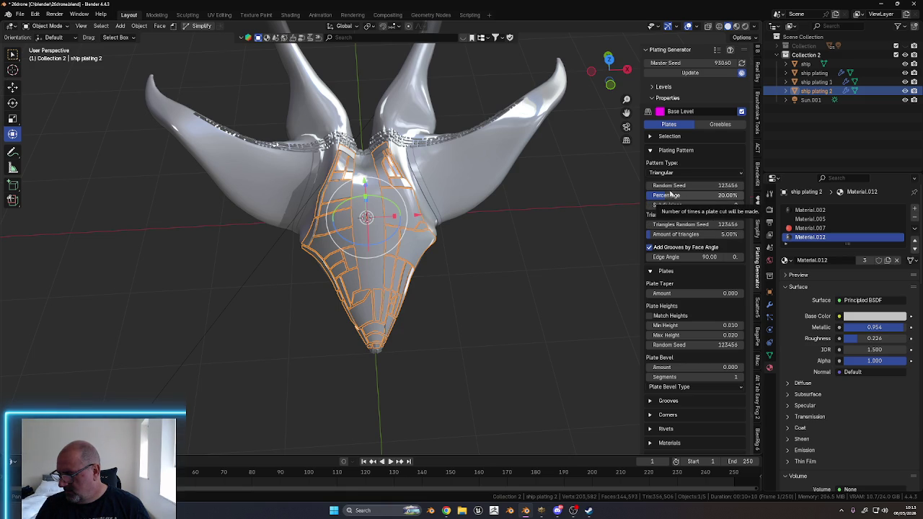
# Cycle the plating Random Seed to 123434 and lower Percentage to 9.38%
pyautogui.moveTo(672, 186); pyautogui.dragTo(692, 186)
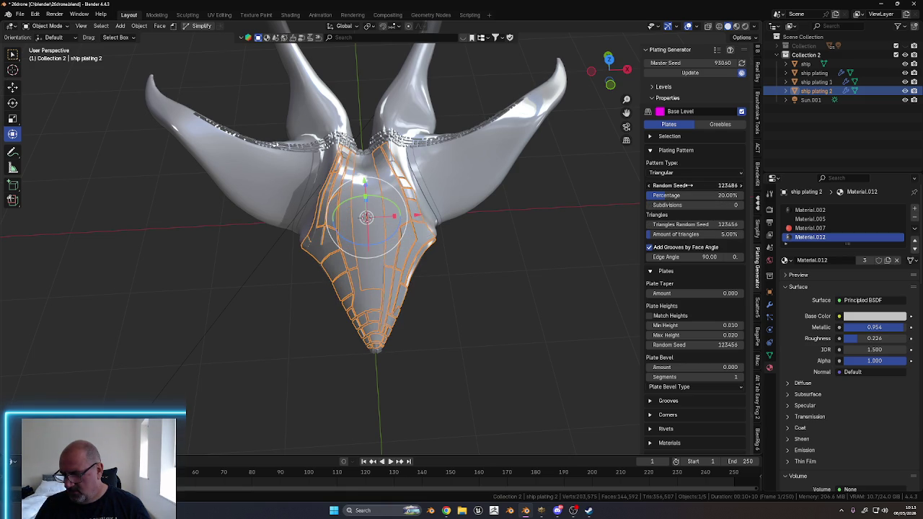
pyautogui.moveTo(690, 185); pyautogui.dragTo(689, 185)
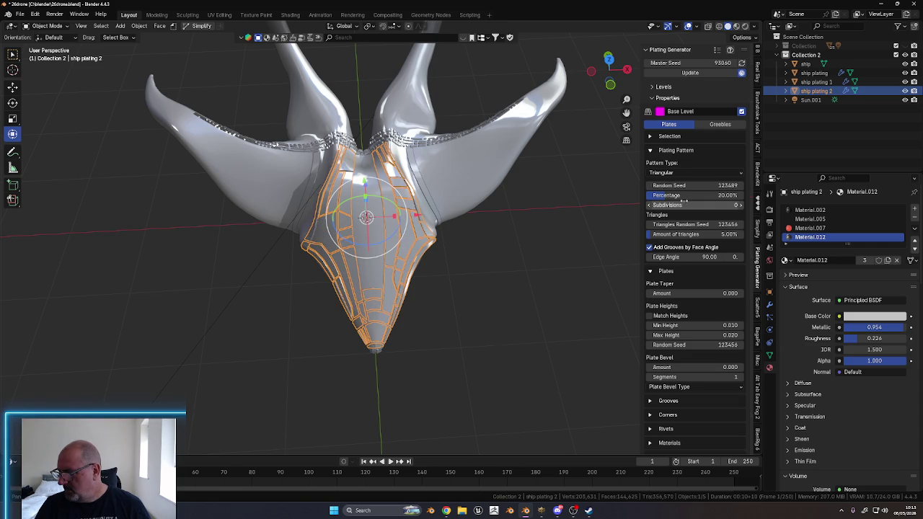
pyautogui.moveTo(668, 196); pyautogui.dragTo(664, 204)
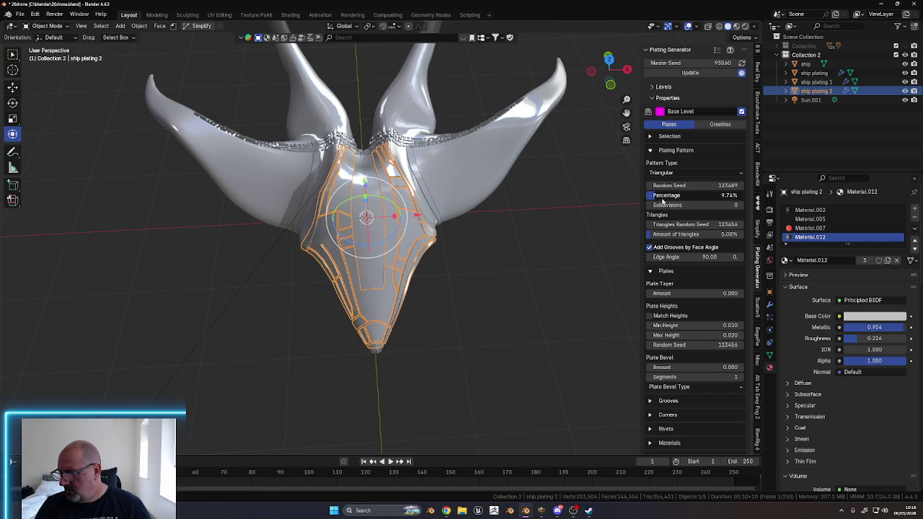
pyautogui.moveTo(659, 185); pyautogui.dragTo(649, 185)
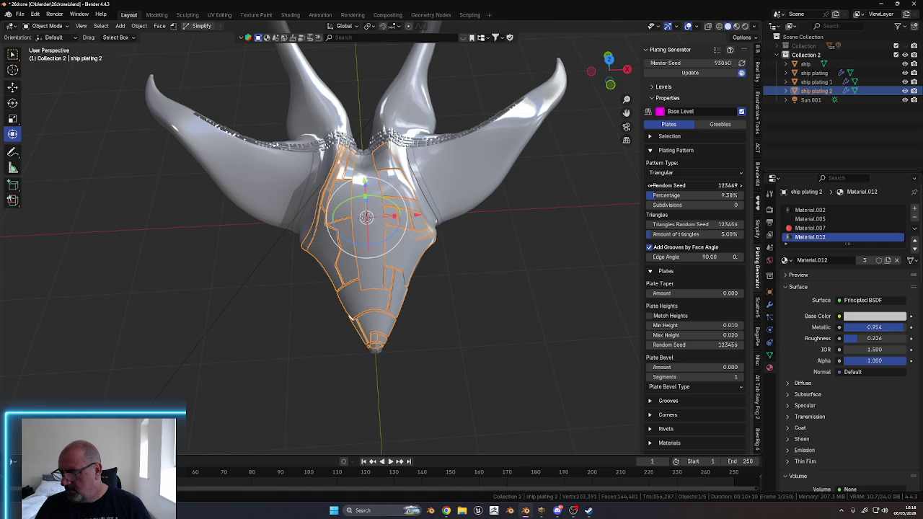
pyautogui.moveTo(649, 185); pyautogui.dragTo(647, 185)
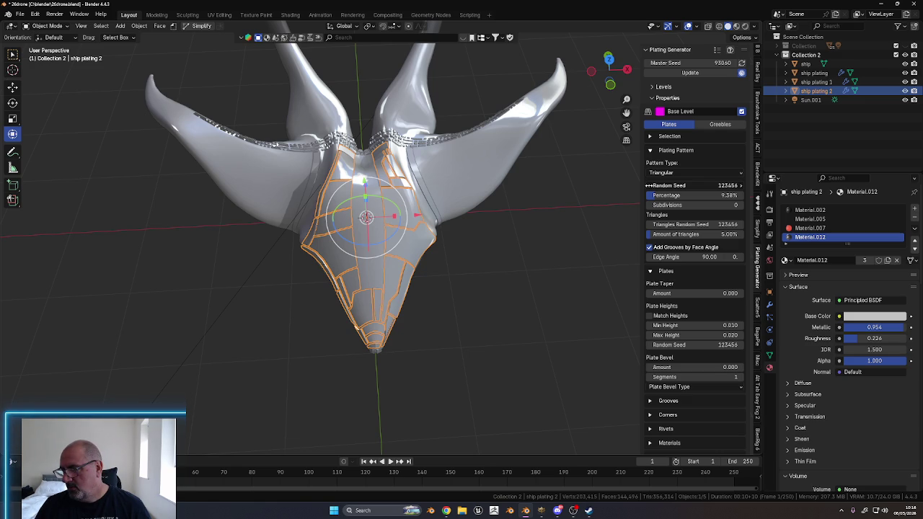
pyautogui.moveTo(647, 186); pyautogui.dragTo(646, 185)
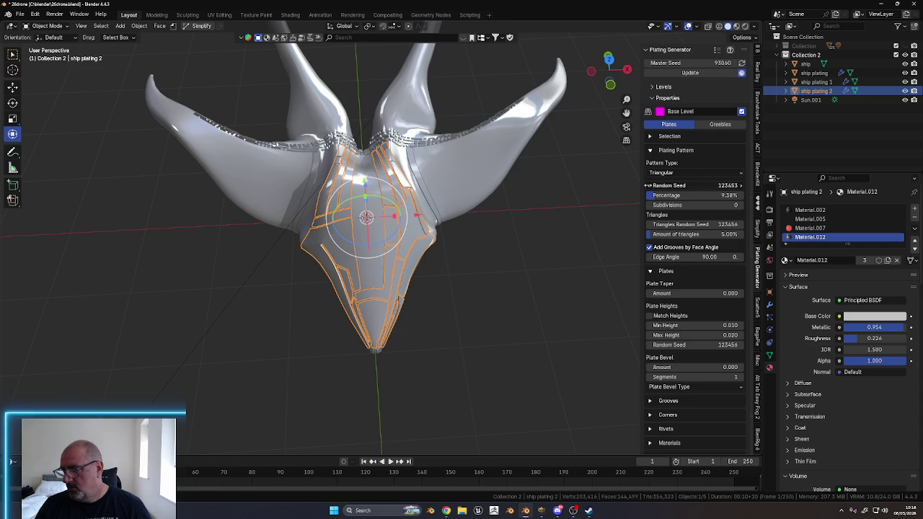
pyautogui.moveTo(648, 186); pyautogui.dragTo(647, 185)
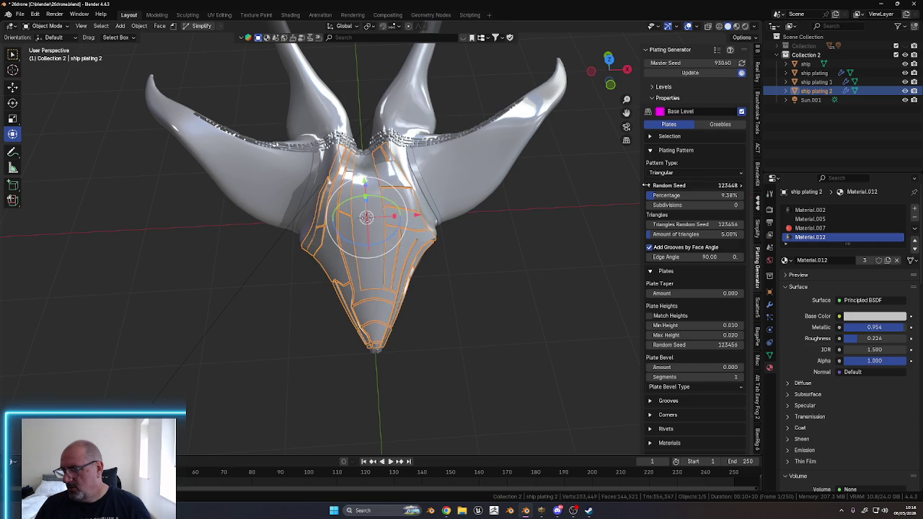
pyautogui.moveTo(648, 185); pyautogui.dragTo(647, 185)
pyautogui.click(646, 185)
# Step the plating Random Seed down, then return it to 123489
pyautogui.click(645, 185)
pyautogui.click(646, 185)
pyautogui.click(646, 186)
pyautogui.click(646, 186)
pyautogui.moveTo(643, 185); pyautogui.dragTo(640, 185)
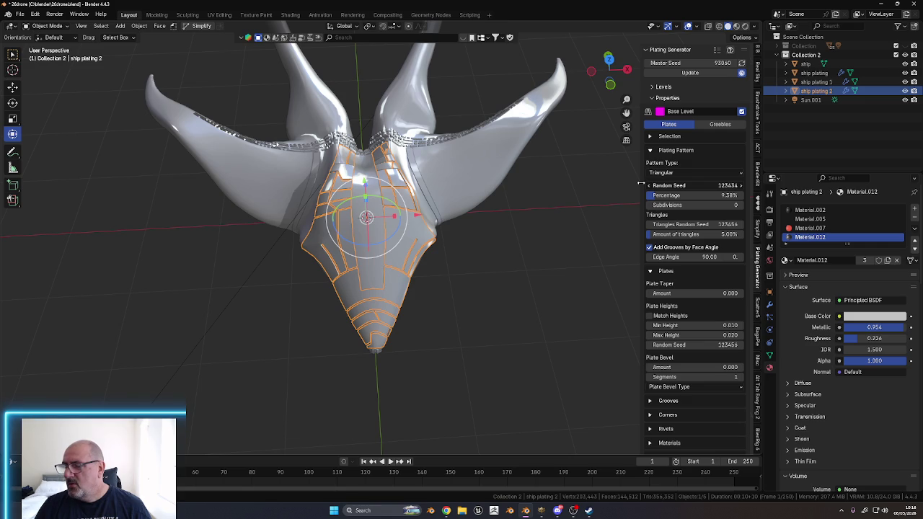
pyautogui.moveTo(643, 185); pyautogui.dragTo(682, 185)
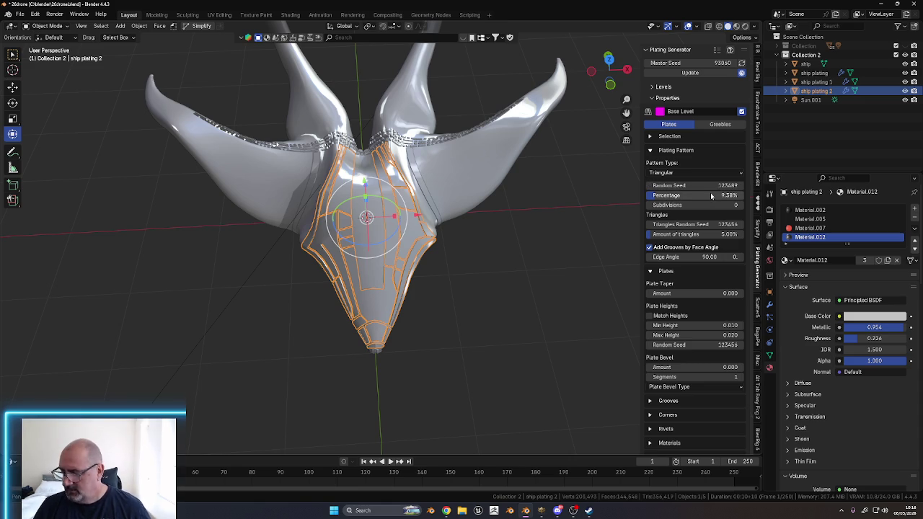
# Try several plate Percentage values, settle on 0%, and raise Subdivisions to 1
pyautogui.moveTo(710, 195); pyautogui.dragTo(671, 195)
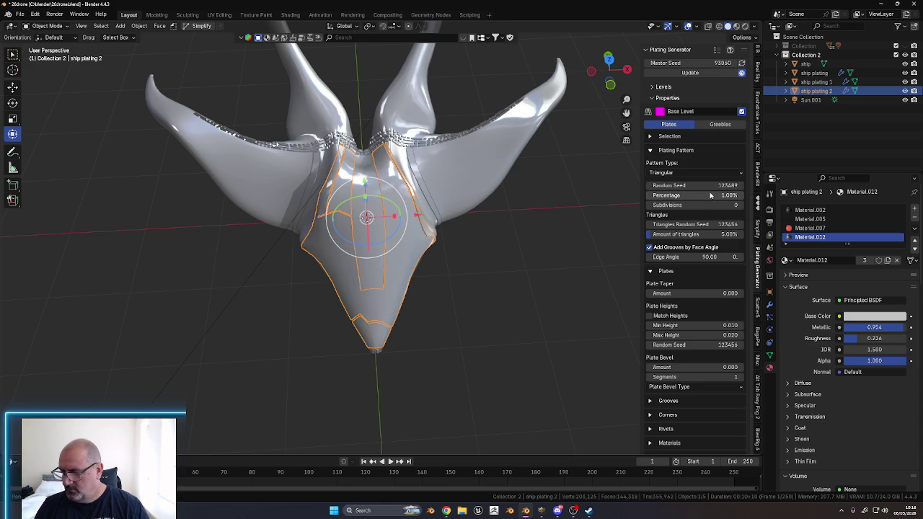
pyautogui.moveTo(549, 276); pyautogui.dragTo(521, 295, button='middle')
pyautogui.moveTo(526, 296); pyautogui.dragTo(537, 292, button='middle')
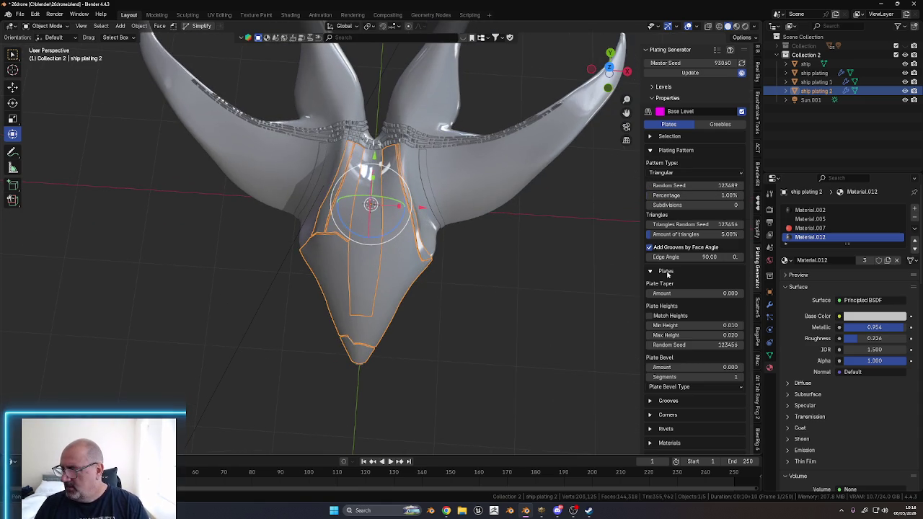
pyautogui.moveTo(710, 196)
pyautogui.mouseDown()
pyautogui.moveTo(722, 194)
pyautogui.moveTo(695, 196)
pyautogui.mouseUp()
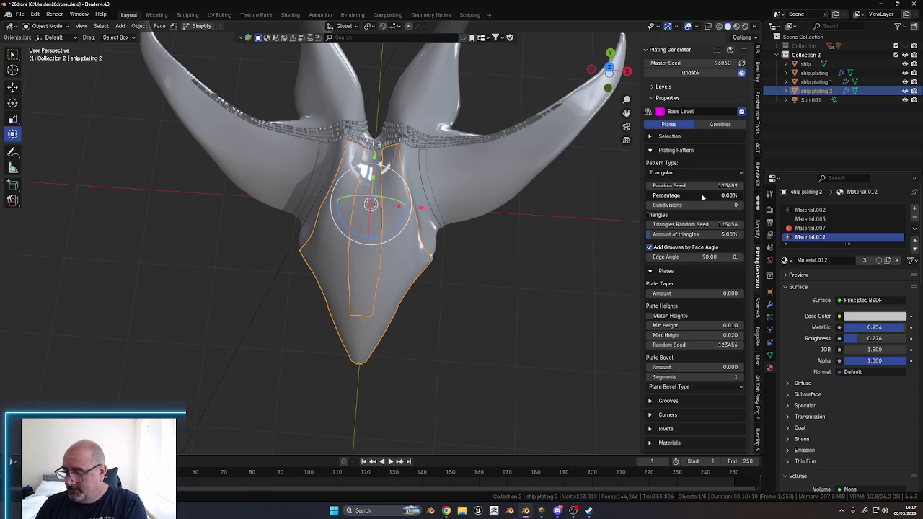
pyautogui.moveTo(667, 196); pyautogui.dragTo(667, 197)
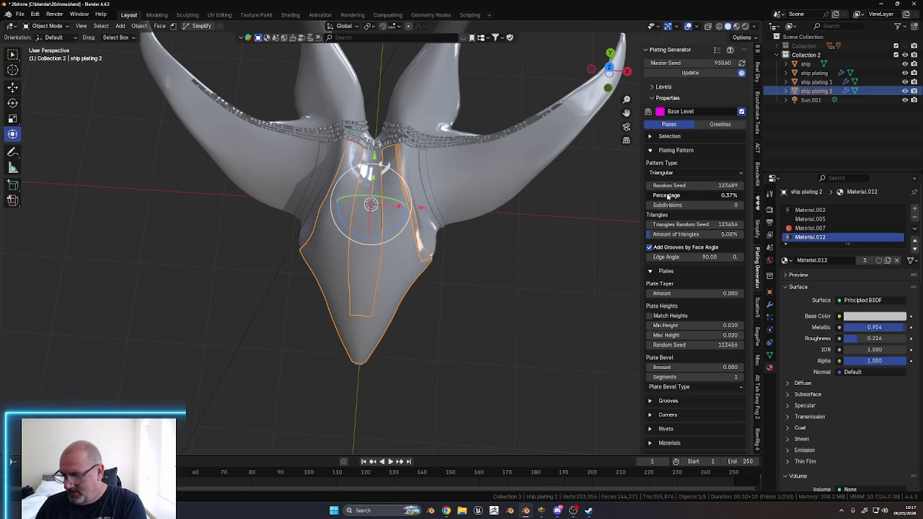
pyautogui.moveTo(668, 196); pyautogui.dragTo(754, 196)
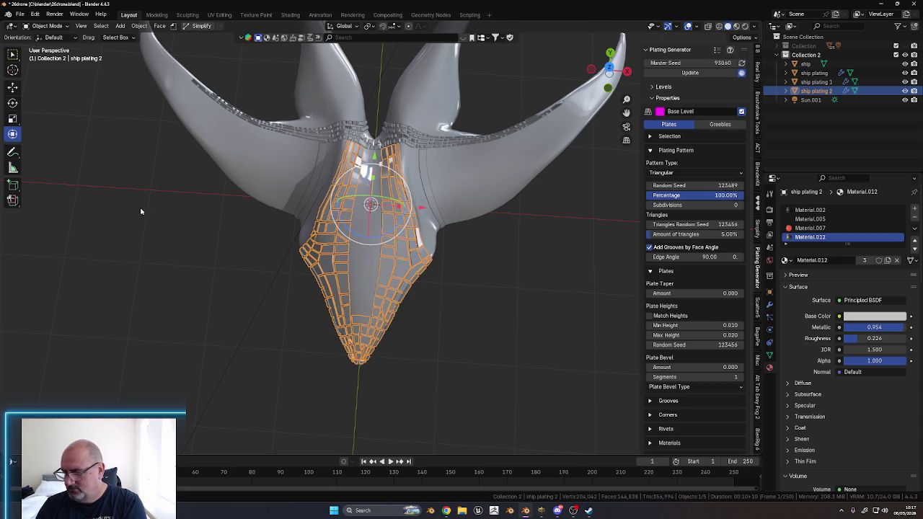
pyautogui.moveTo(696, 204); pyautogui.dragTo(668, 200)
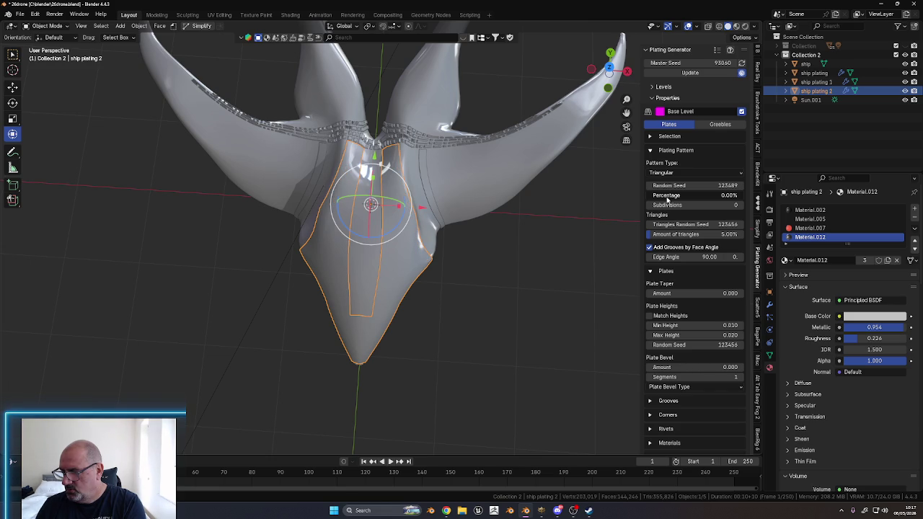
pyautogui.click(739, 205)
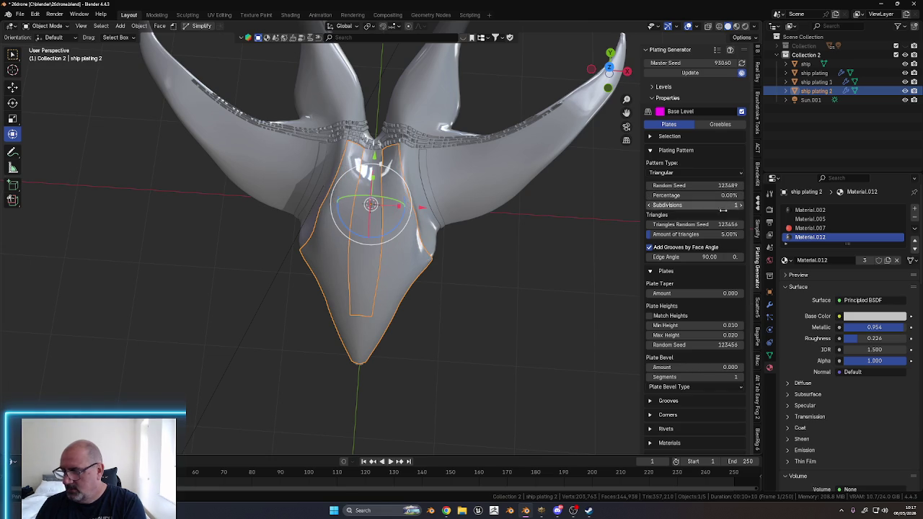
# Inspect the plated section, then set the plating Percentage to 1%
pyautogui.moveTo(495, 299)
pyautogui.mouseDown(button='middle')
pyautogui.moveTo(516, 282)
pyautogui.moveTo(467, 281)
pyautogui.moveTo(540, 247)
pyautogui.mouseUp(button='middle')
pyautogui.scroll(4, 471, 290)
pyautogui.scroll(-5, 608, 265)
pyautogui.moveTo(595, 262); pyautogui.dragTo(620, 253, button='middle')
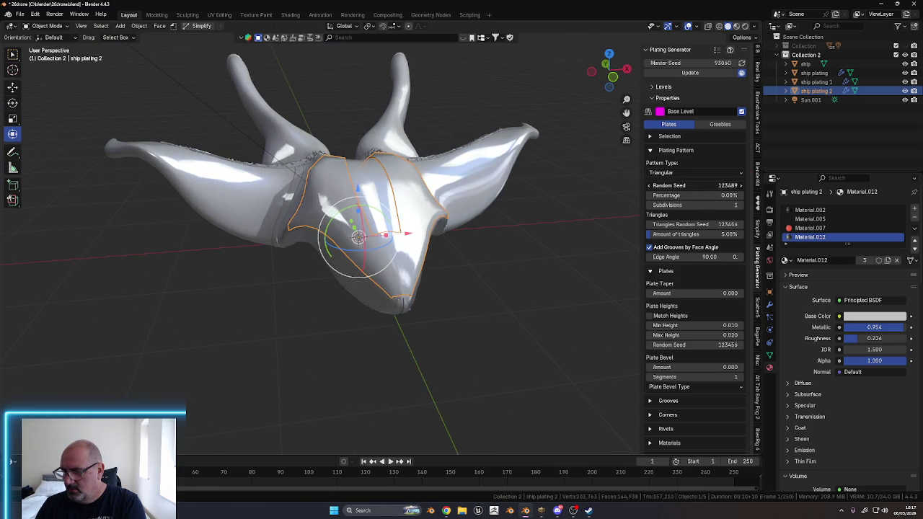
pyautogui.moveTo(700, 187); pyautogui.dragTo(731, 195)
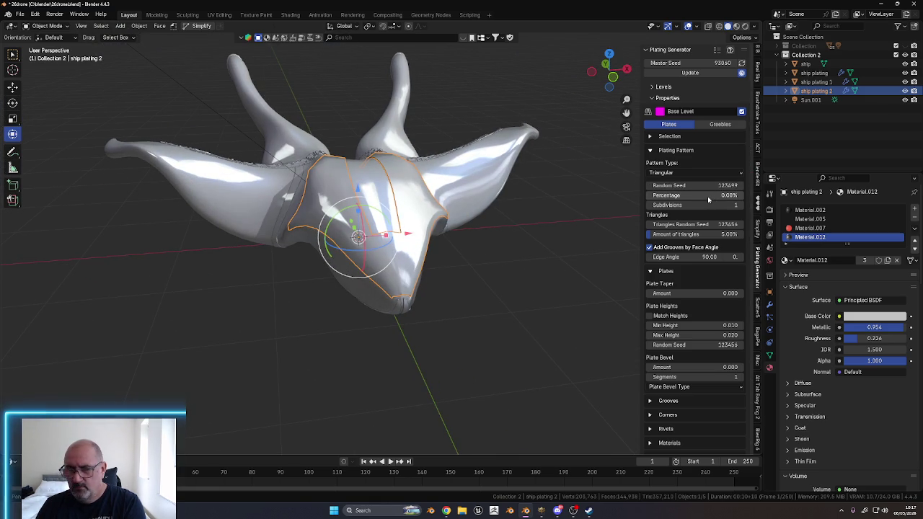
pyautogui.click(711, 195)
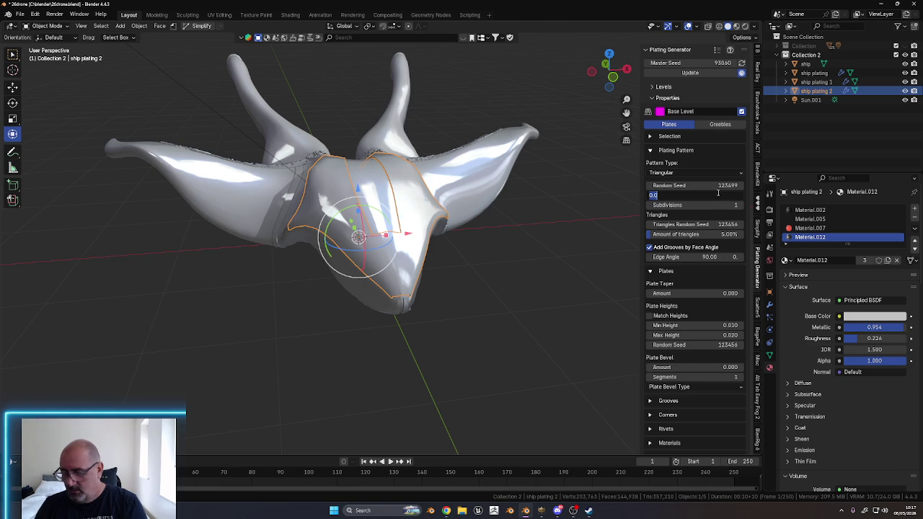
pyautogui.write('1')
pyautogui.press('Return')
# Cycle plating seeds until settling on 121801 for a few large panel cuts
pyautogui.moveTo(566, 202)
pyautogui.mouseDown(button='middle')
pyautogui.moveTo(540, 245)
pyautogui.moveTo(540, 269)
pyautogui.moveTo(450, 274)
pyautogui.moveTo(371, 333)
pyautogui.moveTo(465, 333)
pyautogui.moveTo(496, 286)
pyautogui.moveTo(507, 308)
pyautogui.mouseUp(button='middle')
pyautogui.scroll(-3, 540, 270)
pyautogui.scroll(4, 500, 321)
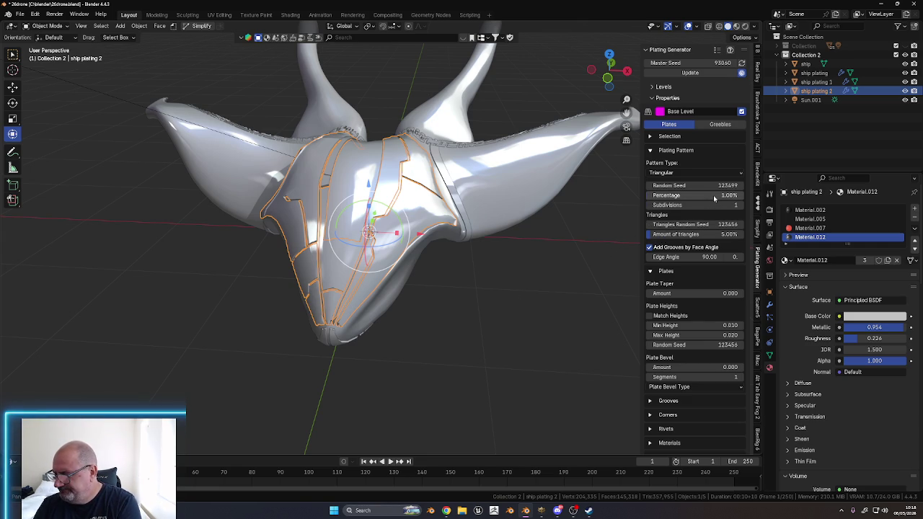
pyautogui.moveTo(713, 185); pyautogui.dragTo(711, 185)
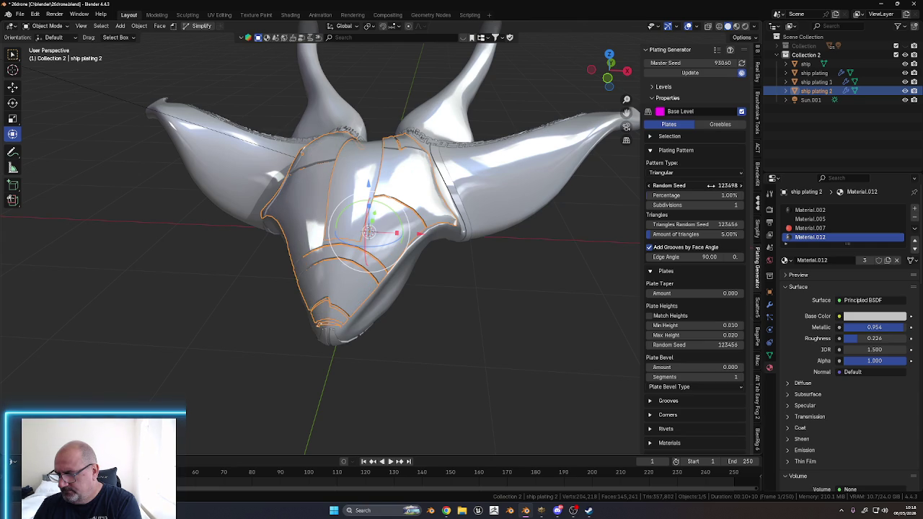
pyautogui.moveTo(710, 185); pyautogui.dragTo(707, 190)
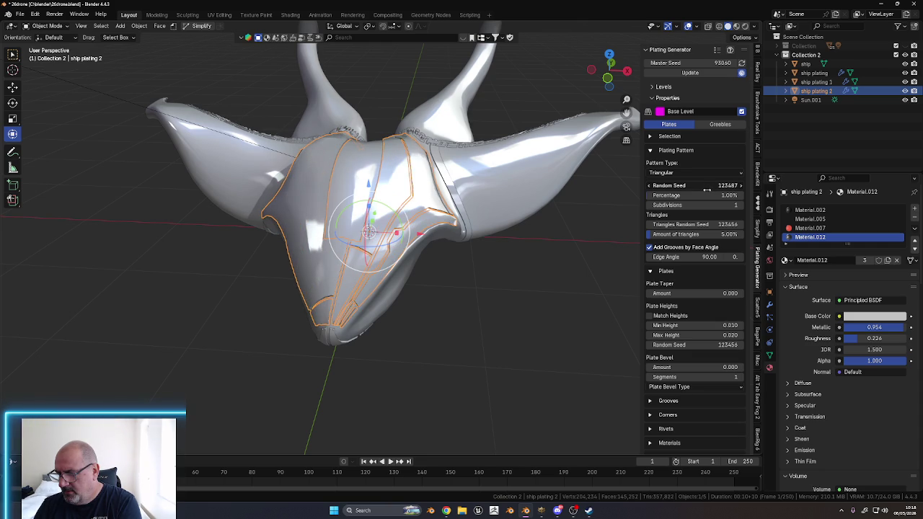
pyautogui.moveTo(706, 190); pyautogui.dragTo(703, 194)
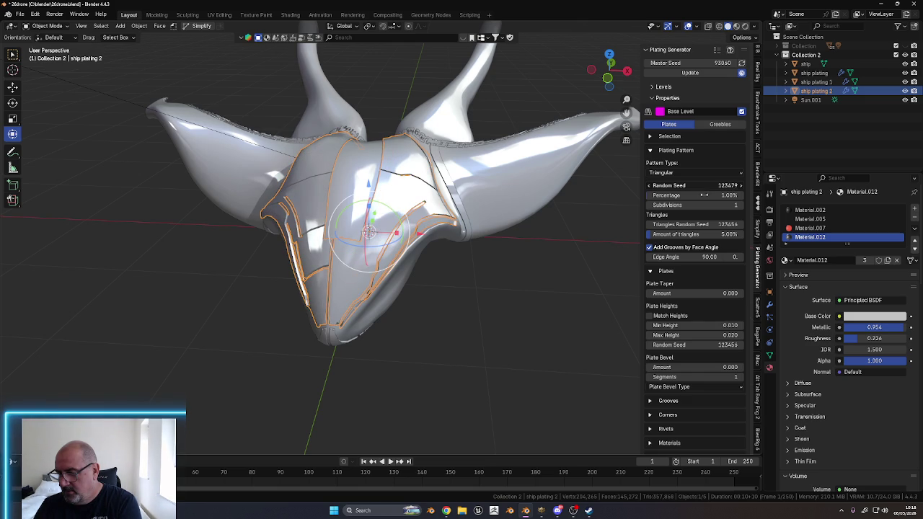
pyautogui.moveTo(704, 194); pyautogui.dragTo(699, 201)
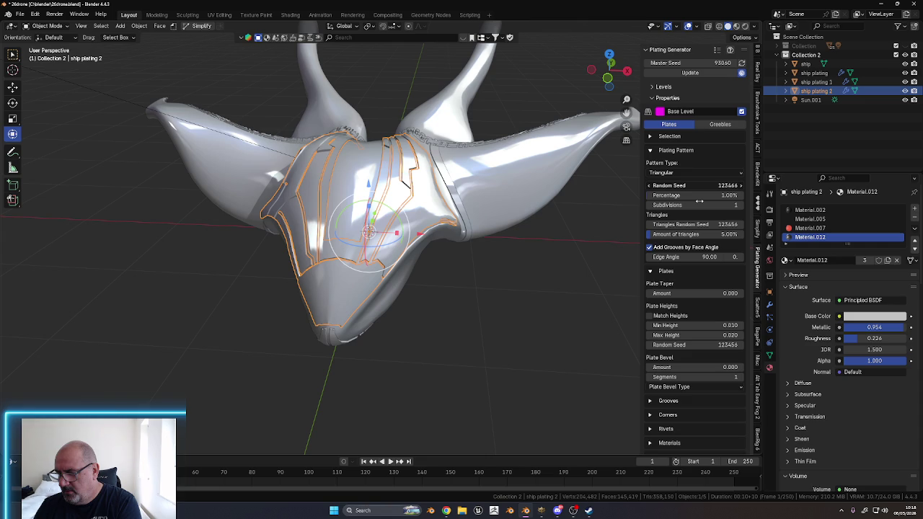
pyautogui.moveTo(698, 202); pyautogui.dragTo(697, 205)
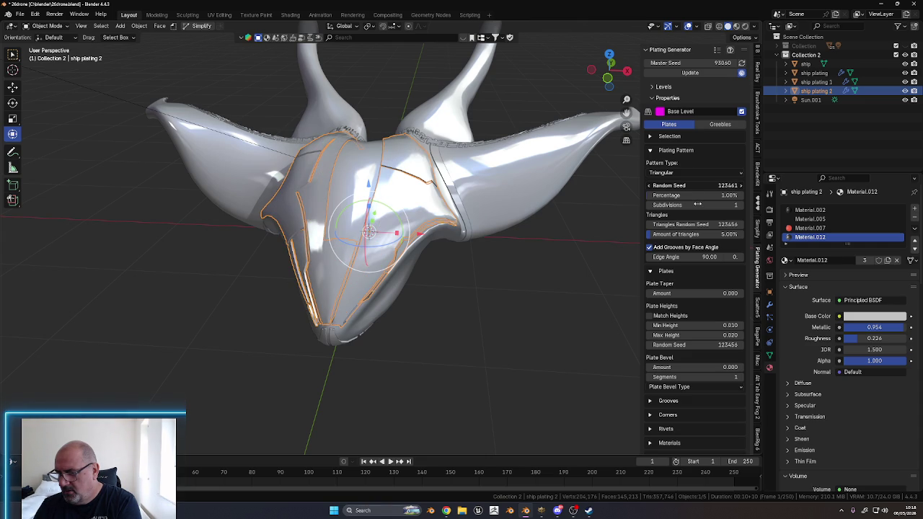
pyautogui.moveTo(697, 205); pyautogui.dragTo(696, 205)
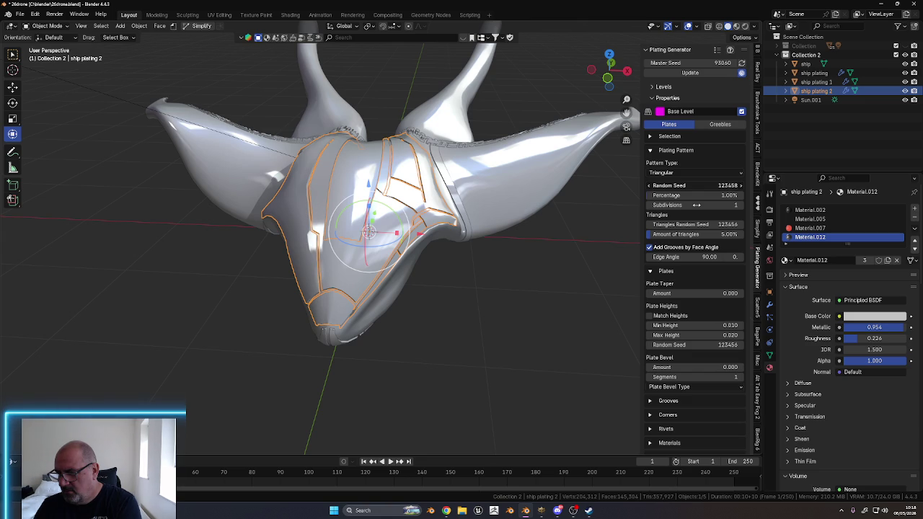
pyautogui.moveTo(696, 205)
pyautogui.mouseDown()
pyautogui.moveTo(179, 233)
pyautogui.moveTo(104, 225)
pyautogui.mouseUp()
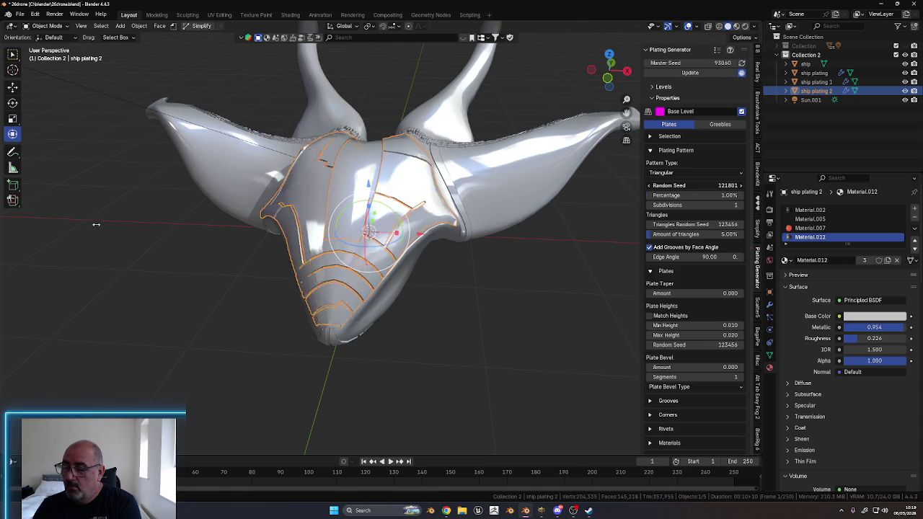
# Reroll the plating seed to 123699, set Subdivisions to 0, and view the ship from above
pyautogui.moveTo(104, 225)
pyautogui.mouseDown()
pyautogui.moveTo(827, 225)
pyautogui.moveTo(710, 200)
pyautogui.mouseUp()
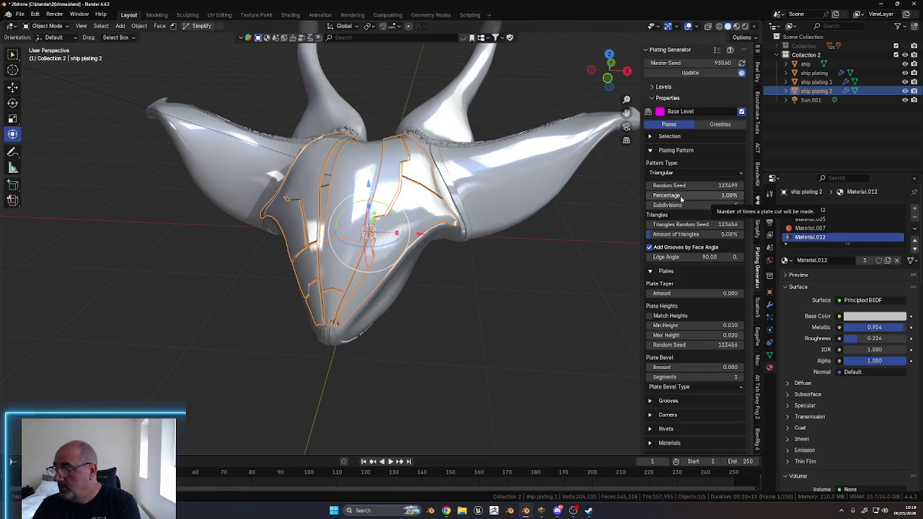
pyautogui.click(651, 205)
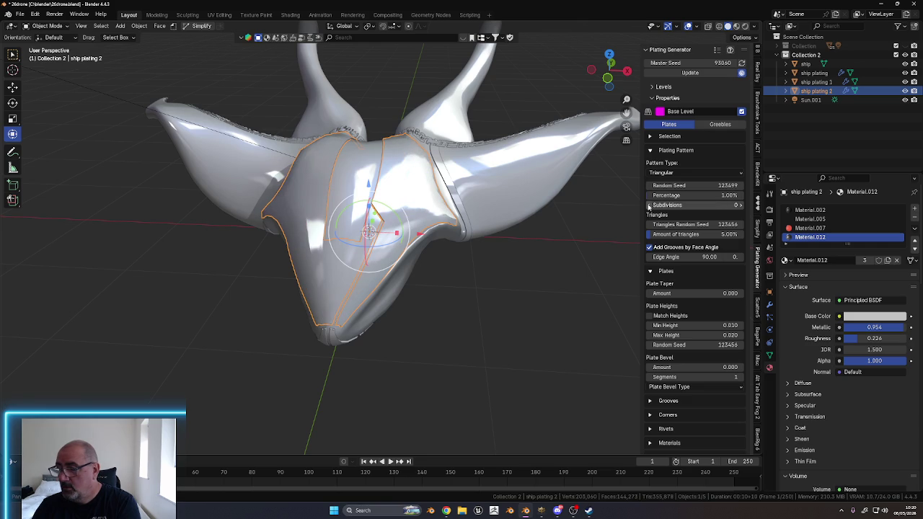
pyautogui.moveTo(518, 268)
pyautogui.mouseDown(button='middle')
pyautogui.moveTo(509, 273)
pyautogui.moveTo(528, 289)
pyautogui.moveTo(534, 252)
pyautogui.mouseUp(button='middle')
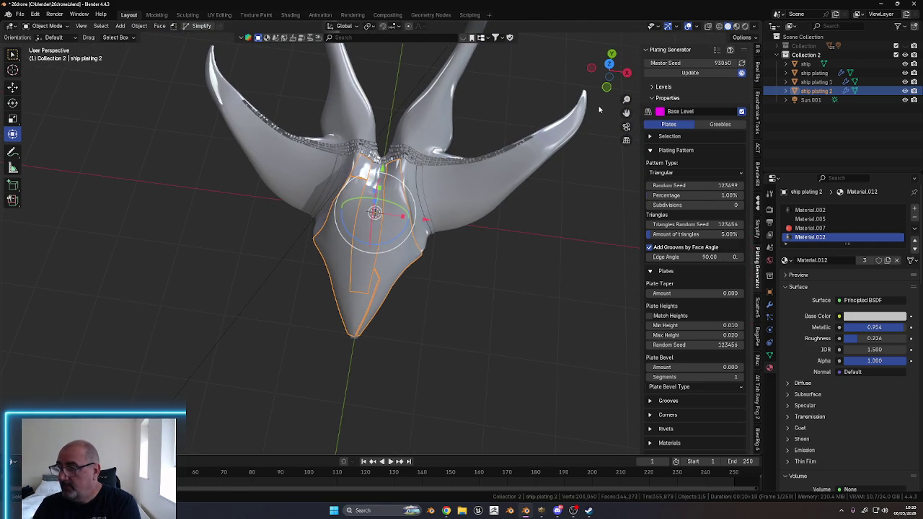
pyautogui.click(609, 65)
# Enter trial plating Percentage values, ending at 0.80%
pyautogui.scroll(3, 452, 291)
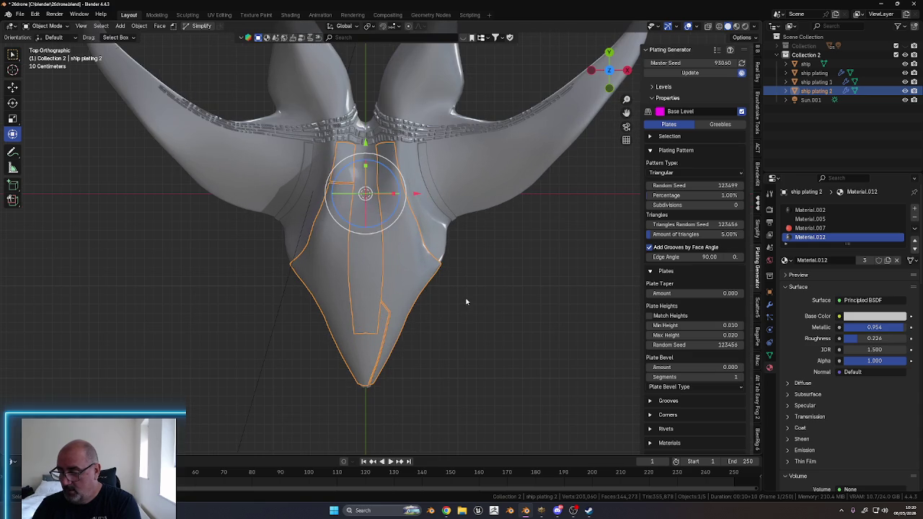
pyautogui.doubleClick(716, 195)
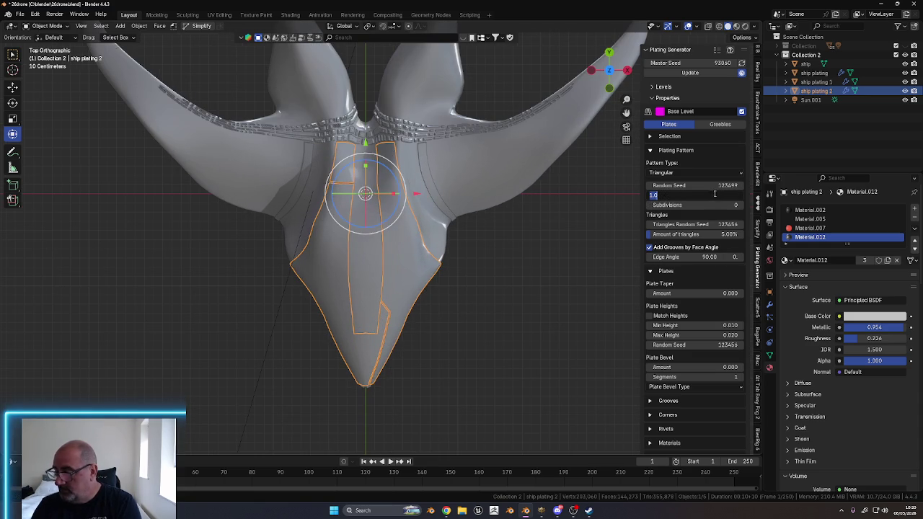
pyautogui.write('0.1')
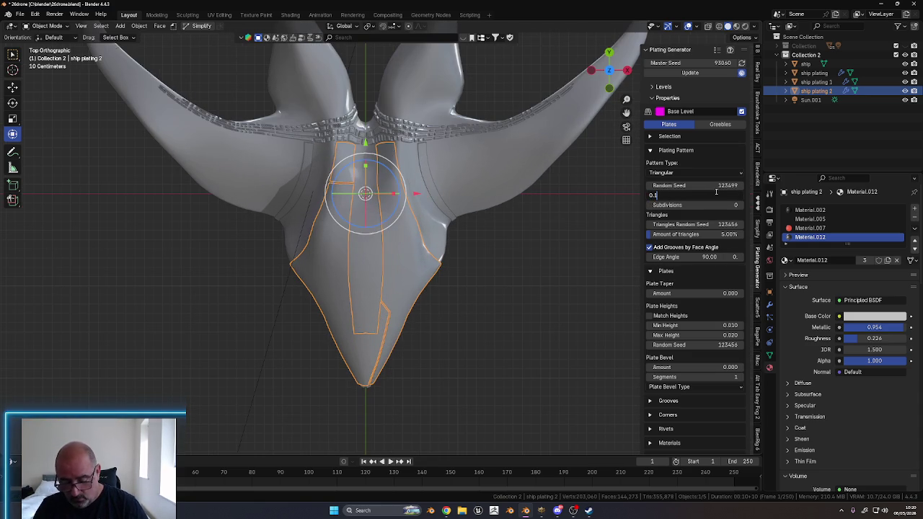
pyautogui.press('Return')
pyautogui.click(718, 195)
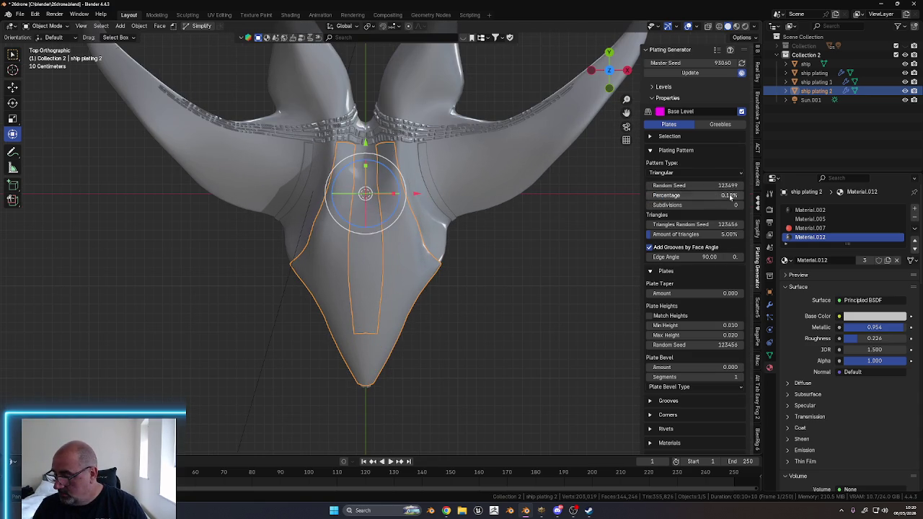
pyautogui.write('0.2')
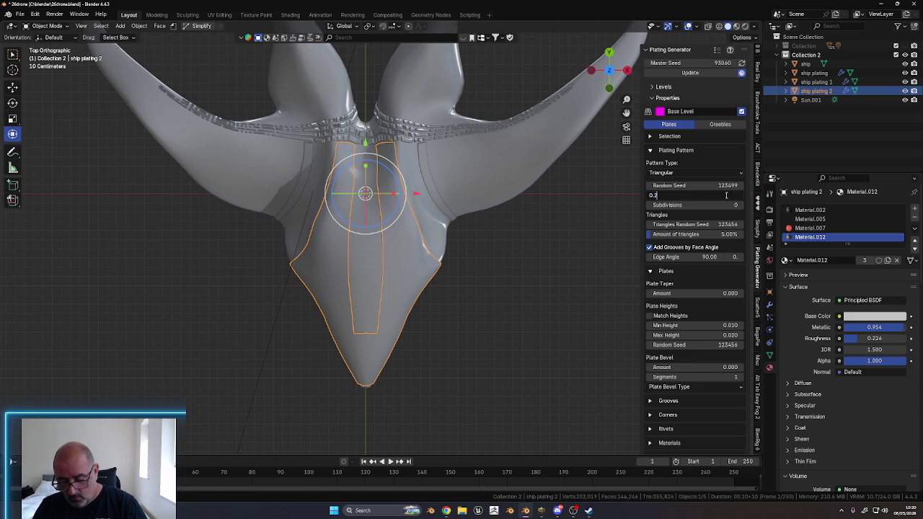
pyautogui.press('Return')
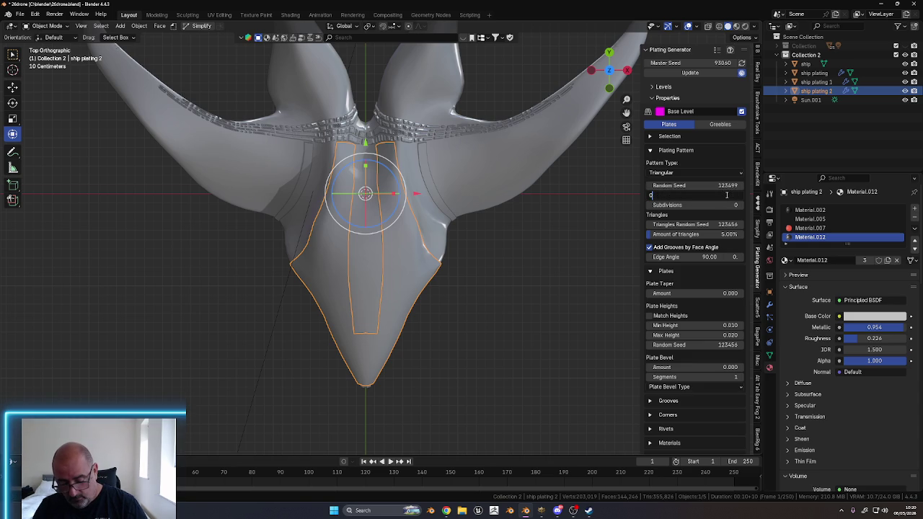
pyautogui.write('.3')
pyautogui.press('Return')
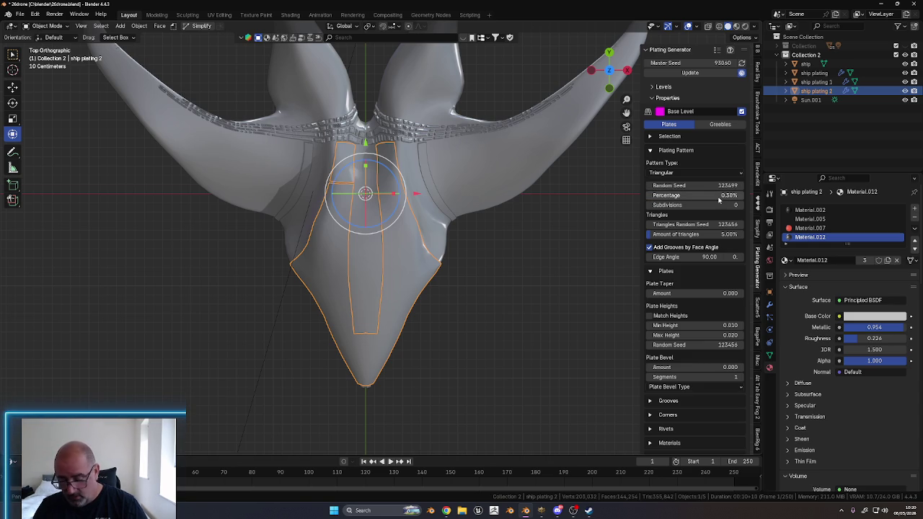
pyautogui.doubleClick(718, 196)
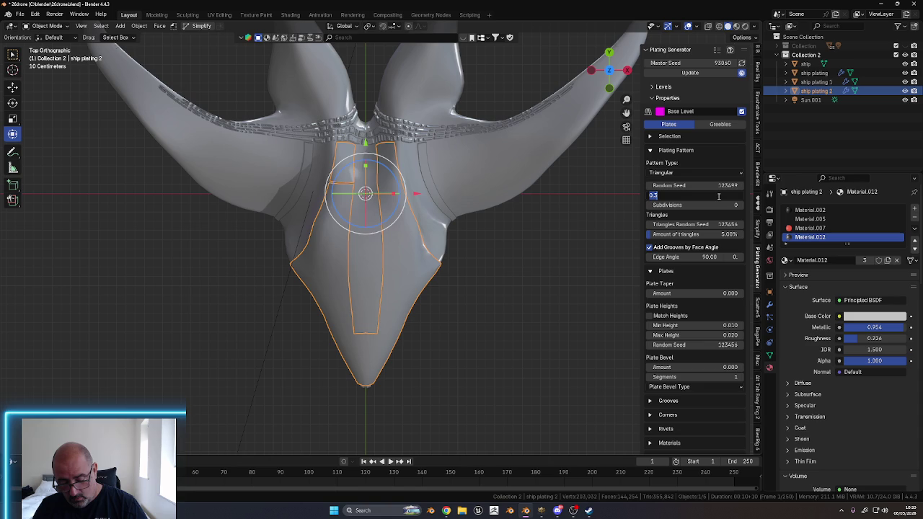
pyautogui.write('0')
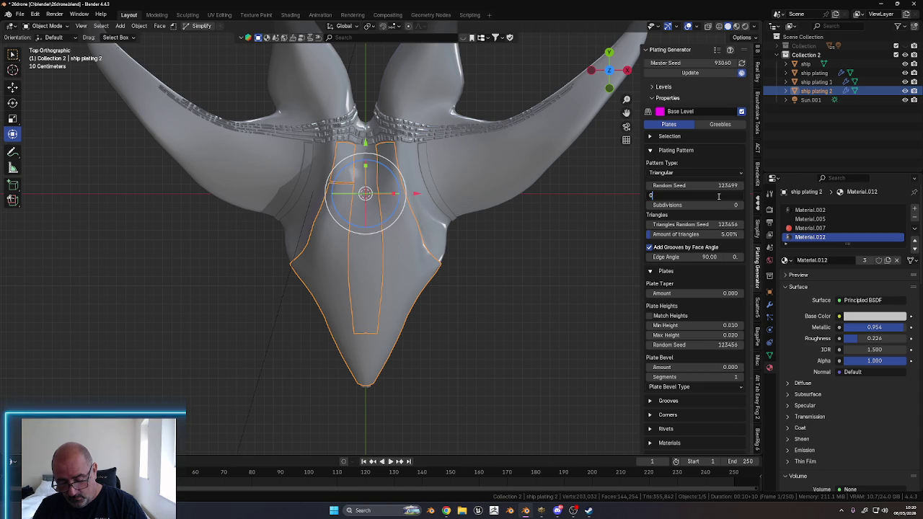
pyautogui.press('Return')
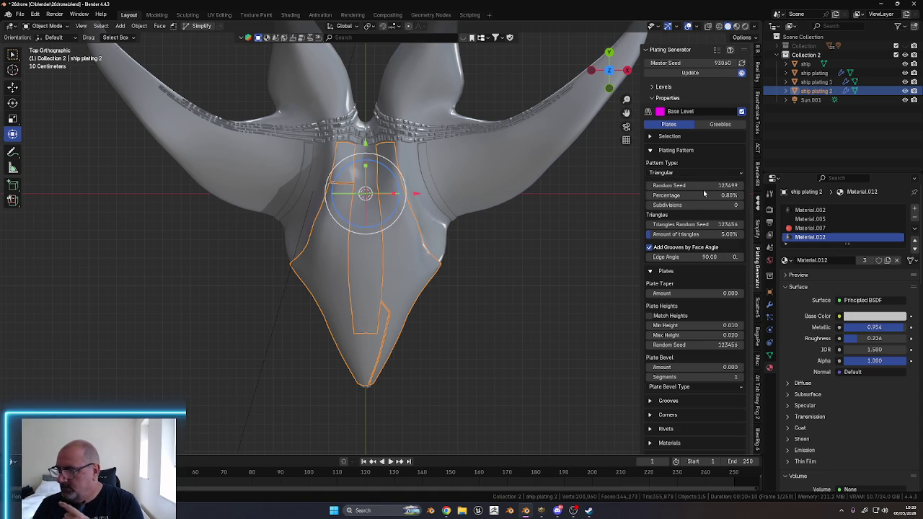
# Nudge the Random Seed to 123491 and orbit back to a perspective view
pyautogui.moveTo(709, 187); pyautogui.dragTo(707, 186)
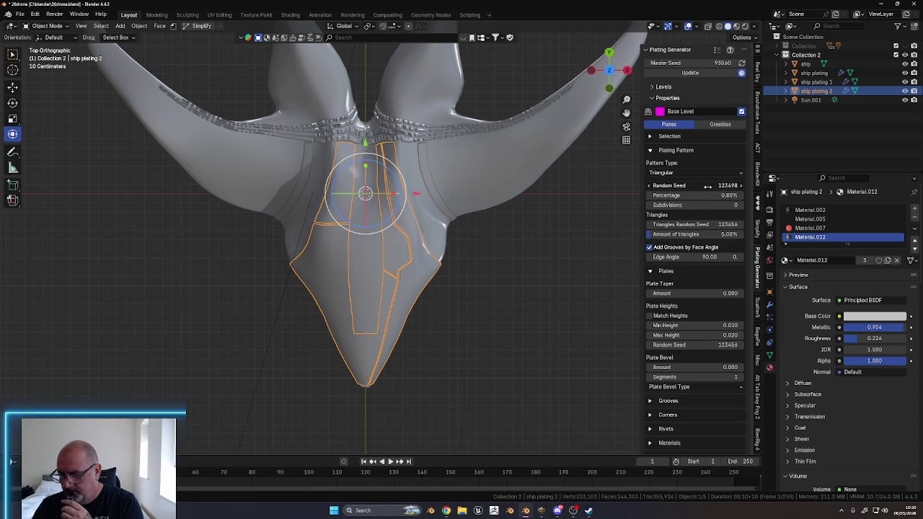
pyautogui.moveTo(707, 187); pyautogui.dragTo(704, 187)
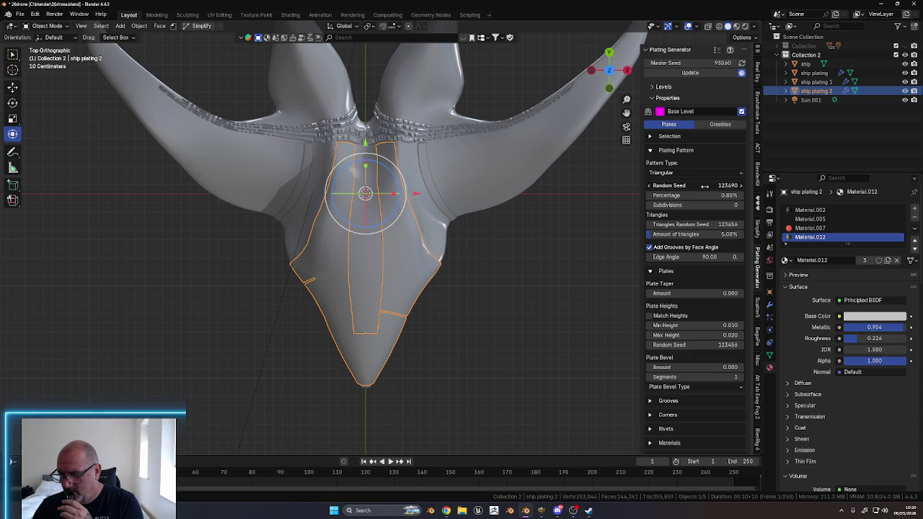
pyautogui.moveTo(704, 186); pyautogui.dragTo(705, 186)
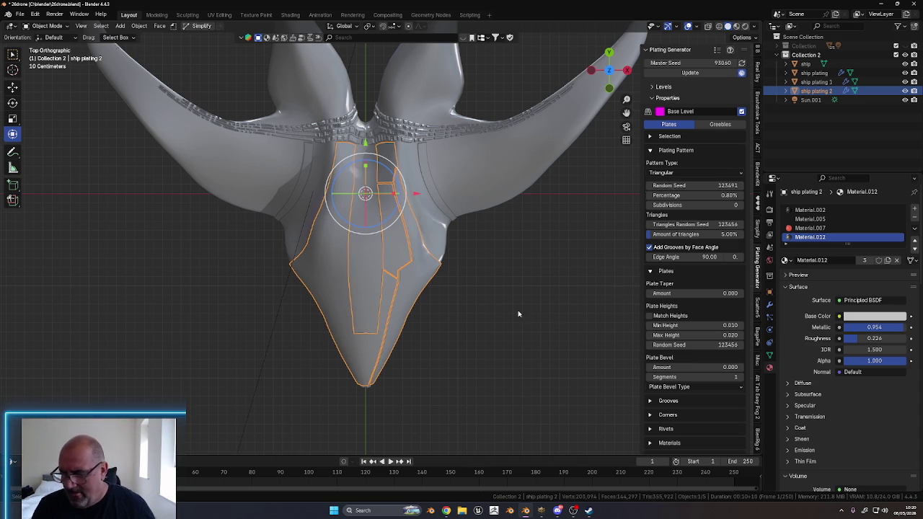
pyautogui.moveTo(503, 341)
pyautogui.mouseDown(button='middle')
pyautogui.moveTo(493, 308)
pyautogui.moveTo(489, 338)
pyautogui.mouseUp(button='middle')
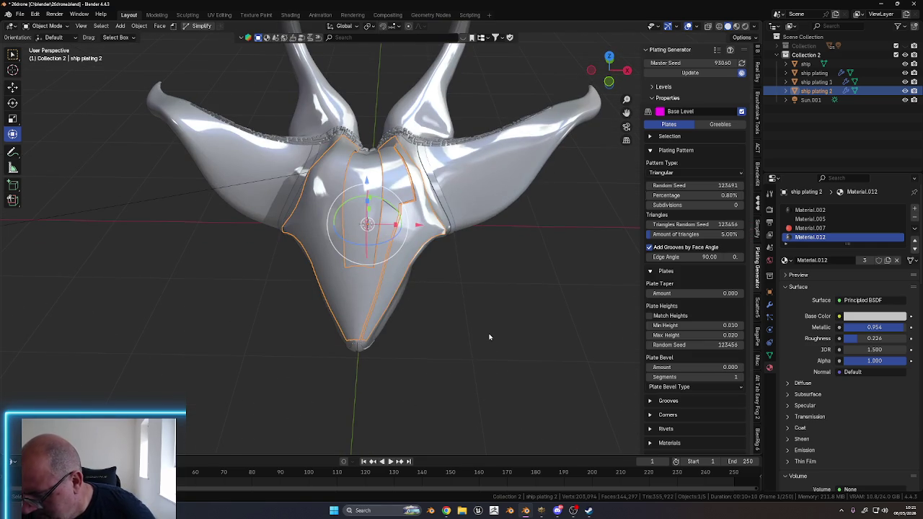
# Enter vertex Edit Mode on ship plating 2 and try a local X mirror, then undo it
pyautogui.hotkey('ctrl', 'Tab')
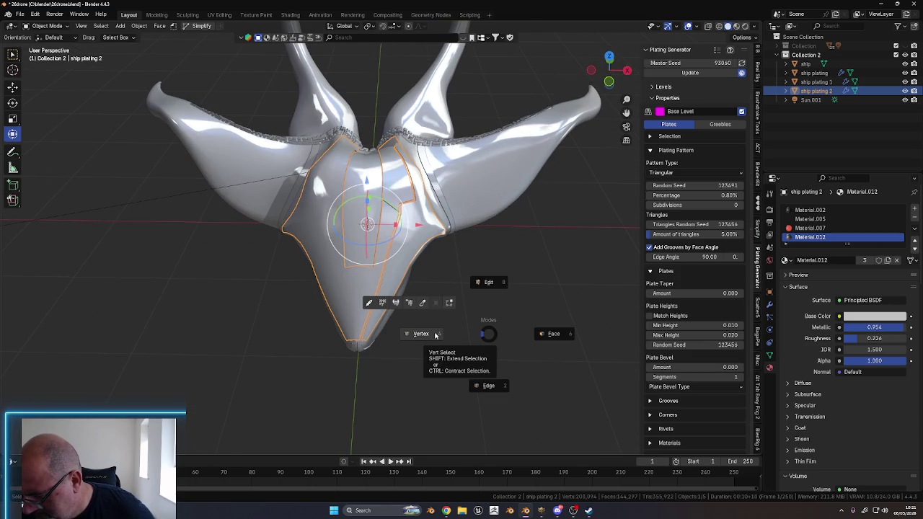
pyautogui.click(435, 334)
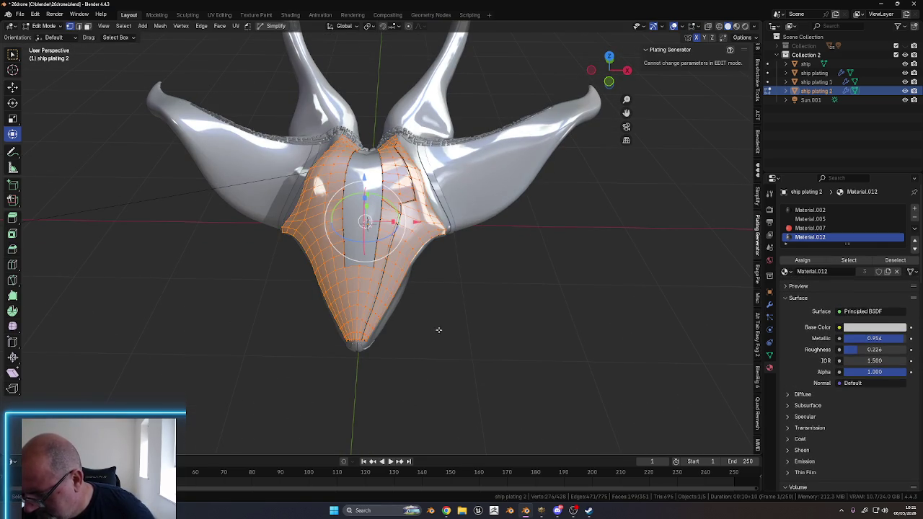
pyautogui.moveTo(486, 328)
pyautogui.mouseDown(button='middle')
pyautogui.moveTo(490, 289)
pyautogui.moveTo(473, 333)
pyautogui.moveTo(480, 319)
pyautogui.moveTo(488, 329)
pyautogui.mouseUp(button='middle')
pyautogui.rightClick(488, 330)
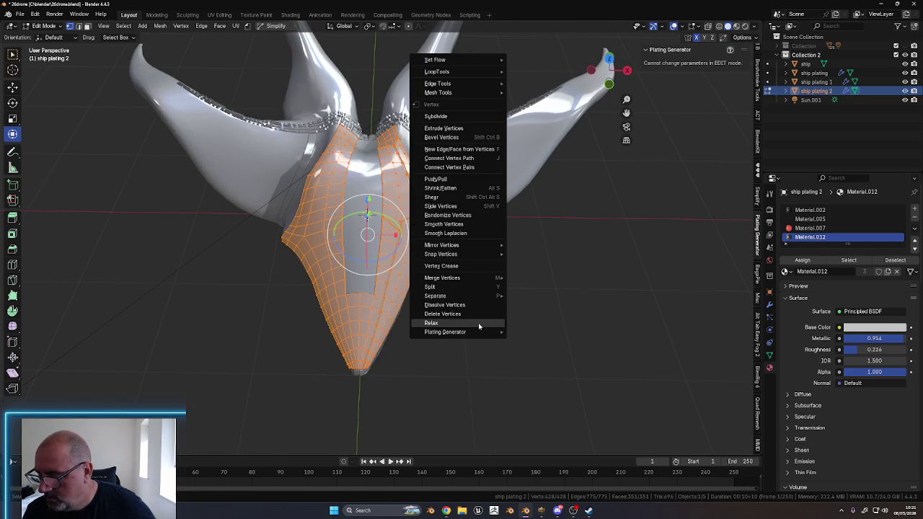
pyautogui.moveTo(441, 245)
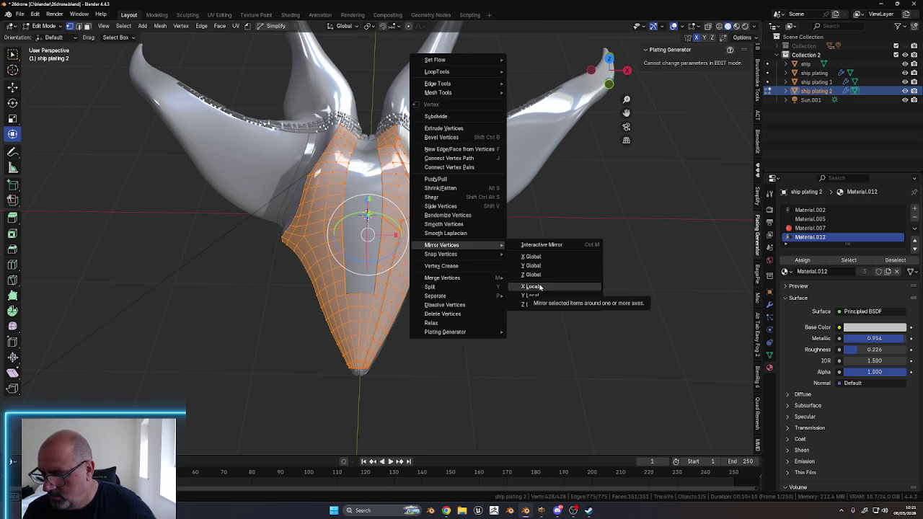
pyautogui.click(539, 287)
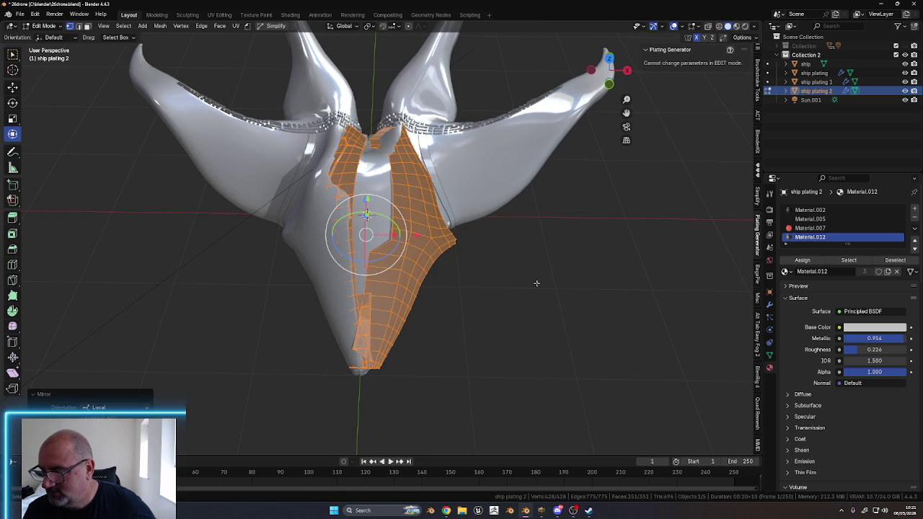
pyautogui.press('a')
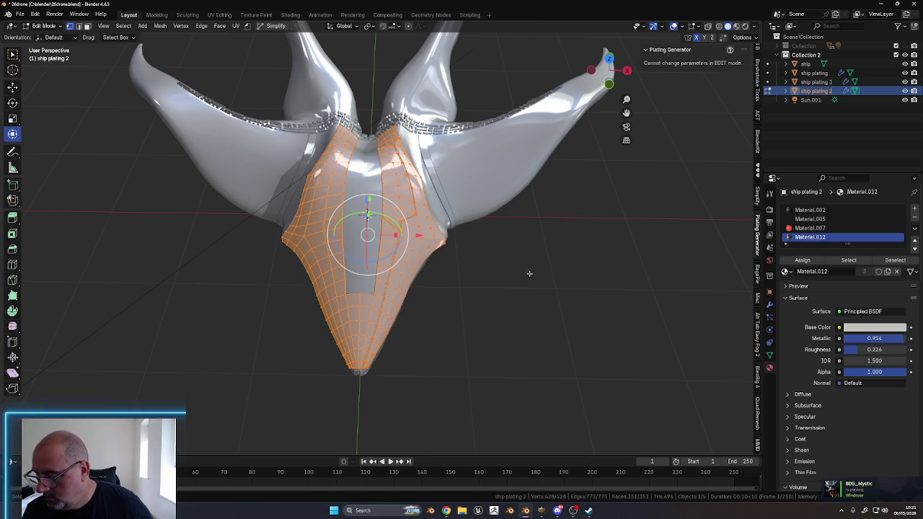
# Try global X and global Y vertex mirrors, undoing each, and dismiss the menu
pyautogui.rightClick(530, 275)
pyautogui.moveTo(483, 272)
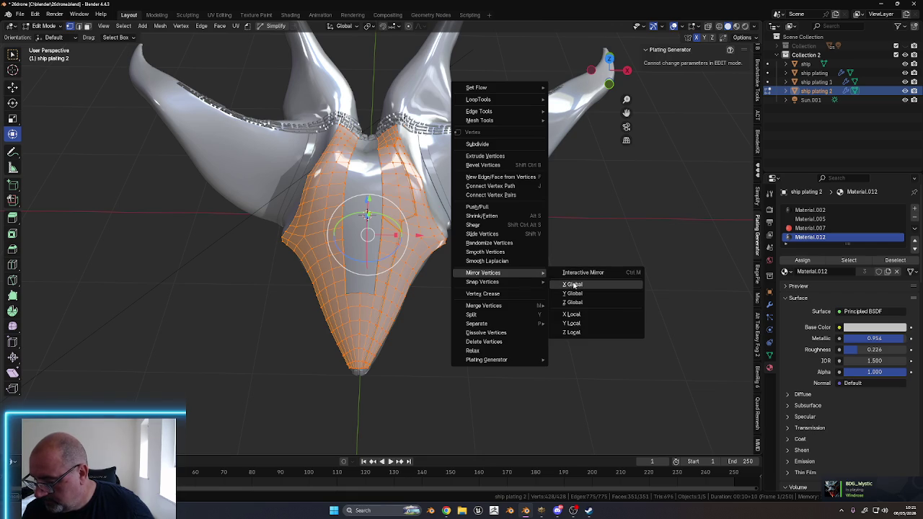
pyautogui.click(574, 285)
pyautogui.hotkey('ctrl', 'z')
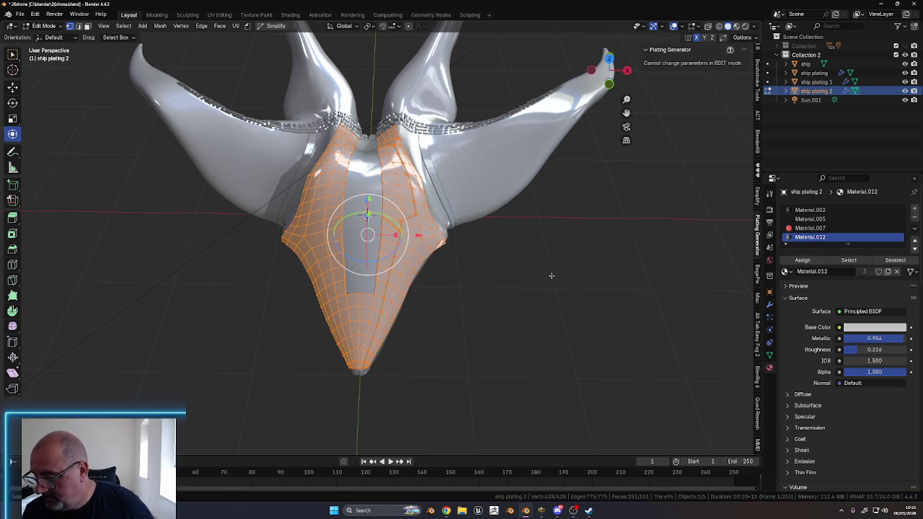
pyautogui.rightClick(551, 275)
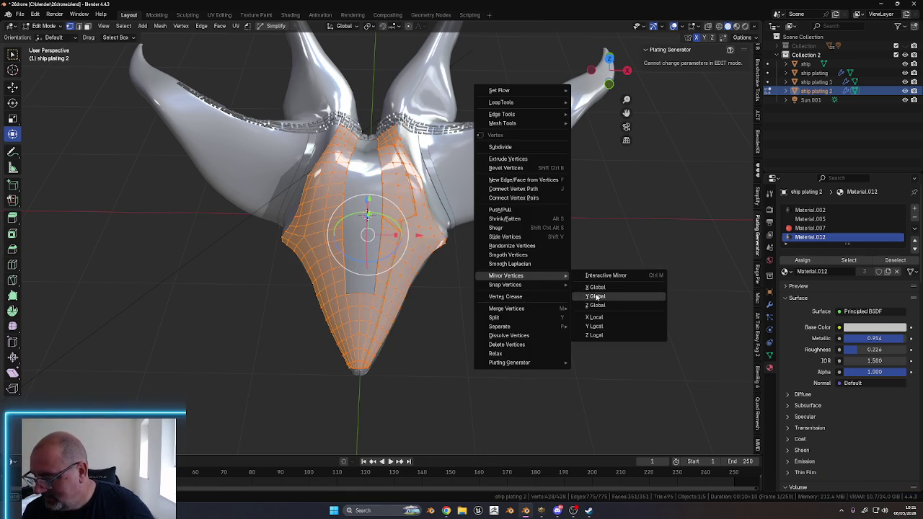
pyautogui.click(595, 295)
pyautogui.hotkey('ctrl', 'z')
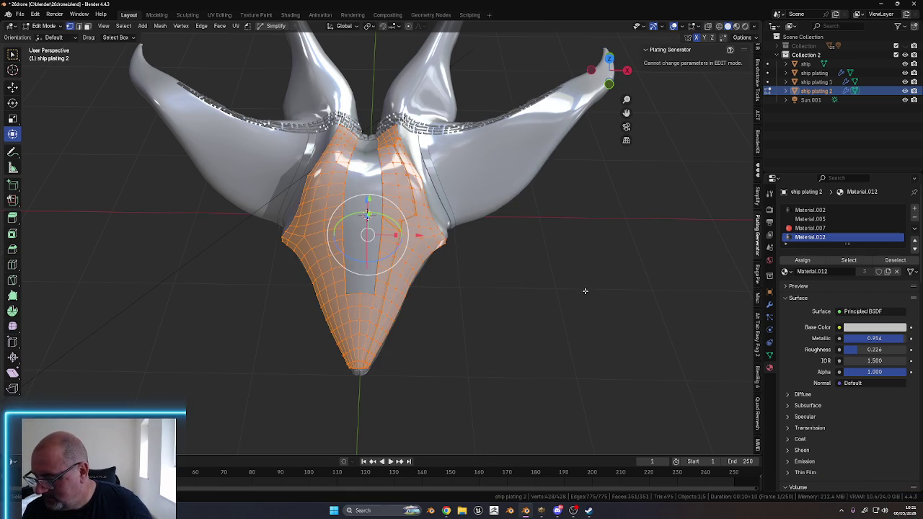
pyautogui.rightClick(585, 291)
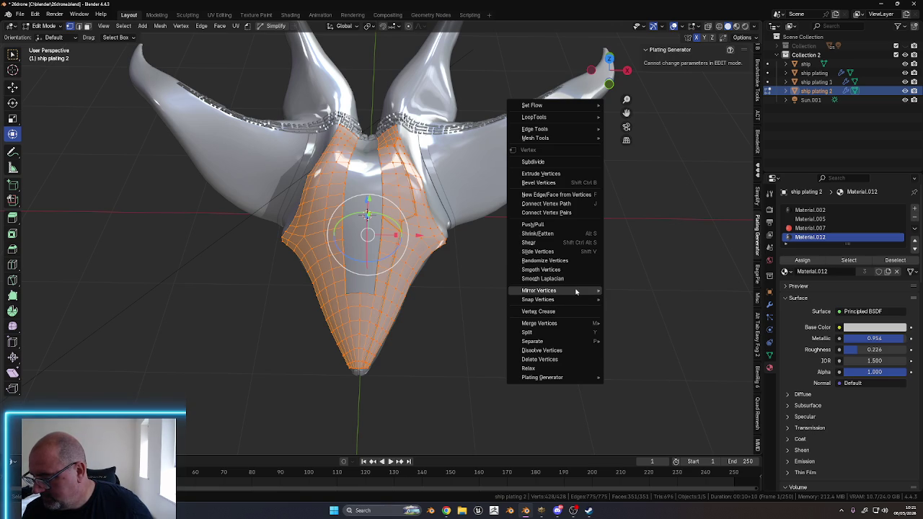
pyautogui.moveTo(548, 323)
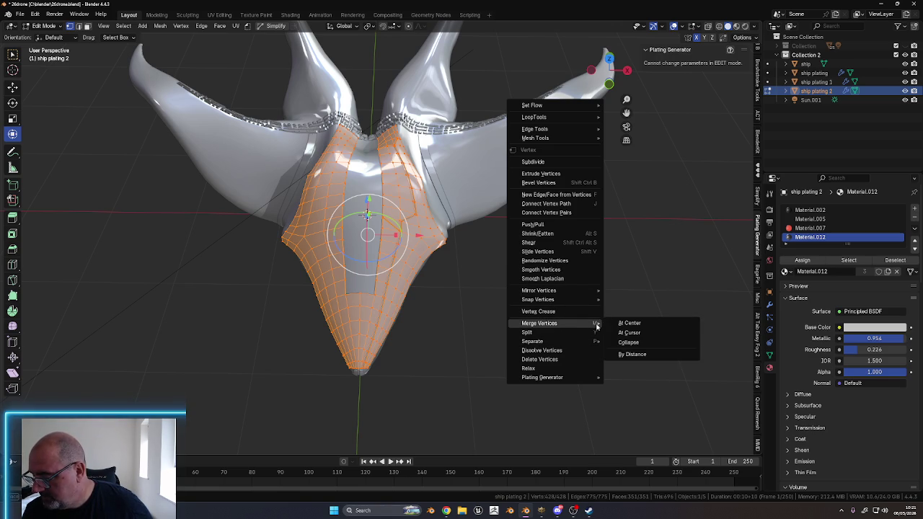
pyautogui.press('Escape')
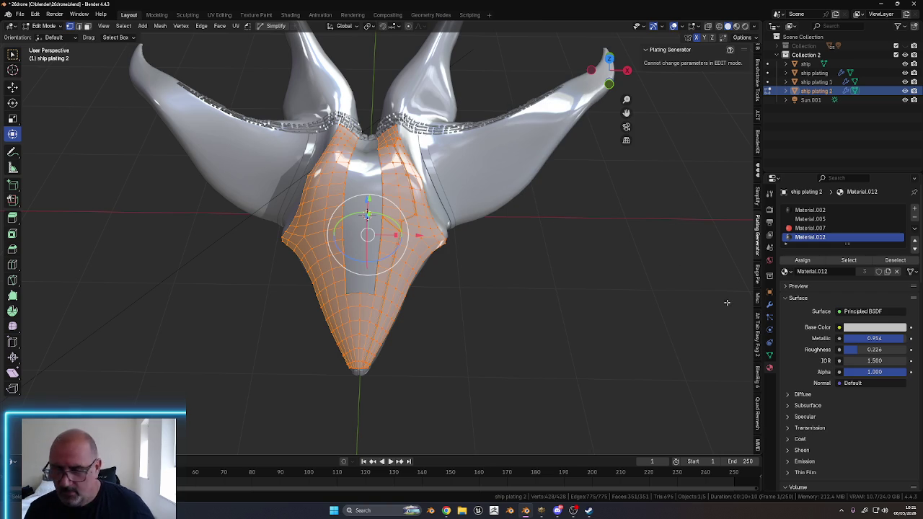
pyautogui.moveTo(561, 347)
pyautogui.mouseDown(button='middle')
pyautogui.moveTo(449, 312)
pyautogui.moveTo(418, 319)
pyautogui.moveTo(448, 307)
pyautogui.mouseUp(button='middle')
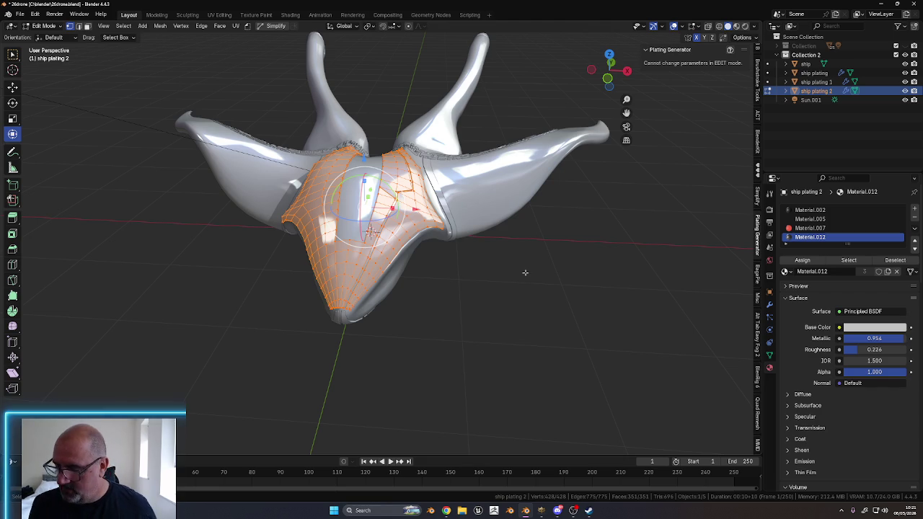
# View the ship front-on, then select all plating vertices and bring up the vertex menu
pyautogui.moveTo(451, 309)
pyautogui.mouseDown(button='middle')
pyautogui.moveTo(465, 286)
pyautogui.moveTo(466, 297)
pyautogui.moveTo(433, 293)
pyautogui.moveTo(428, 336)
pyautogui.moveTo(438, 349)
pyautogui.moveTo(446, 294)
pyautogui.moveTo(502, 315)
pyautogui.moveTo(550, 317)
pyautogui.moveTo(555, 289)
pyautogui.moveTo(515, 305)
pyautogui.moveTo(516, 290)
pyautogui.moveTo(498, 286)
pyautogui.moveTo(519, 216)
pyautogui.mouseUp(button='middle')
pyautogui.scroll(5, 466, 297)
pyautogui.scroll(-4, 444, 280)
pyautogui.scroll(3, 445, 279)
pyautogui.scroll(4, 446, 294)
pyautogui.scroll(-4, 449, 288)
pyautogui.click(526, 319)
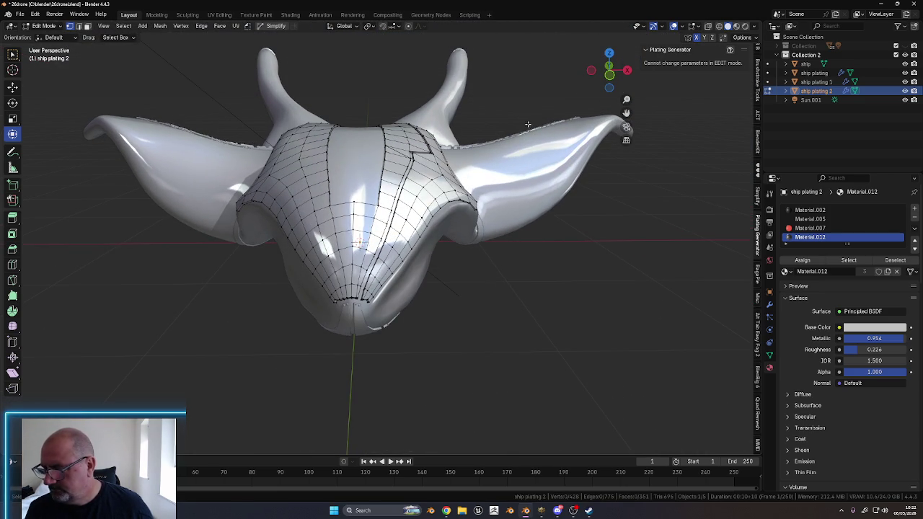
pyautogui.press('a')
pyautogui.rightClick(500, 151)
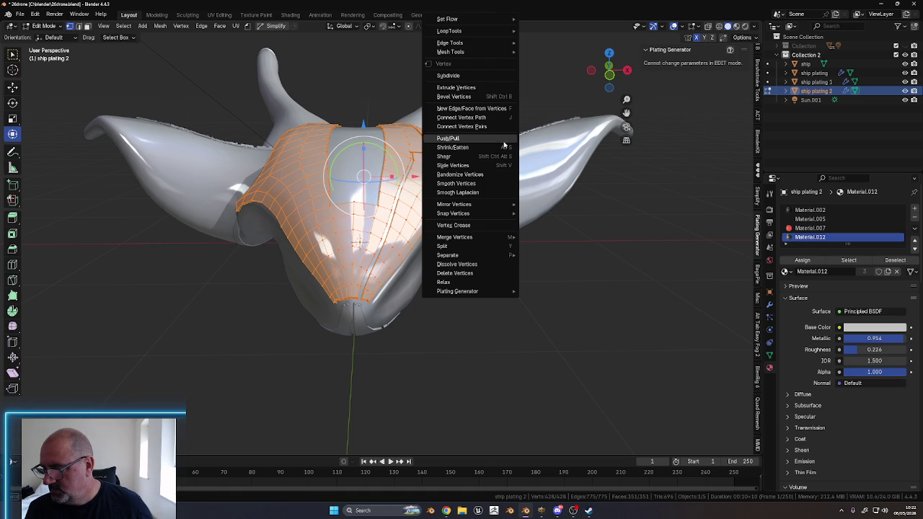
# Review the mirroring options, then return ship plating 2 to Object Mode
pyautogui.hotkey('ctrl', 'Tab')
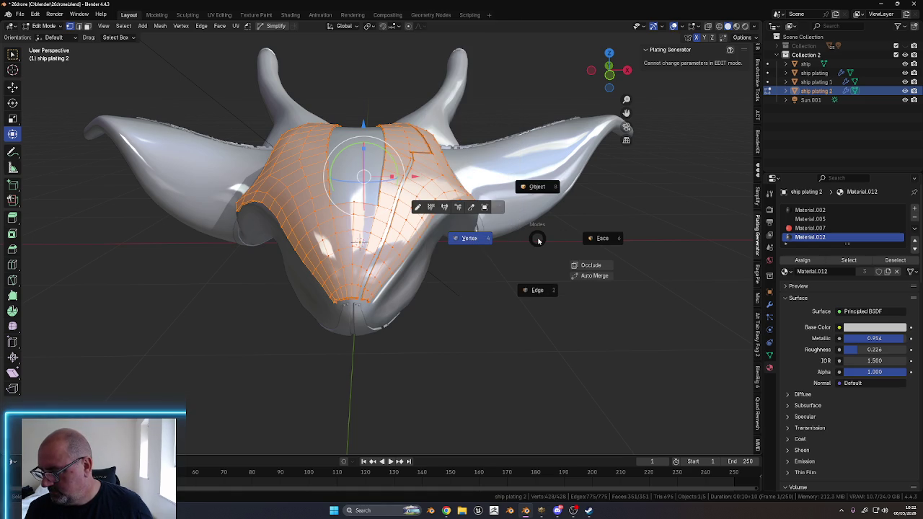
pyautogui.press('Escape')
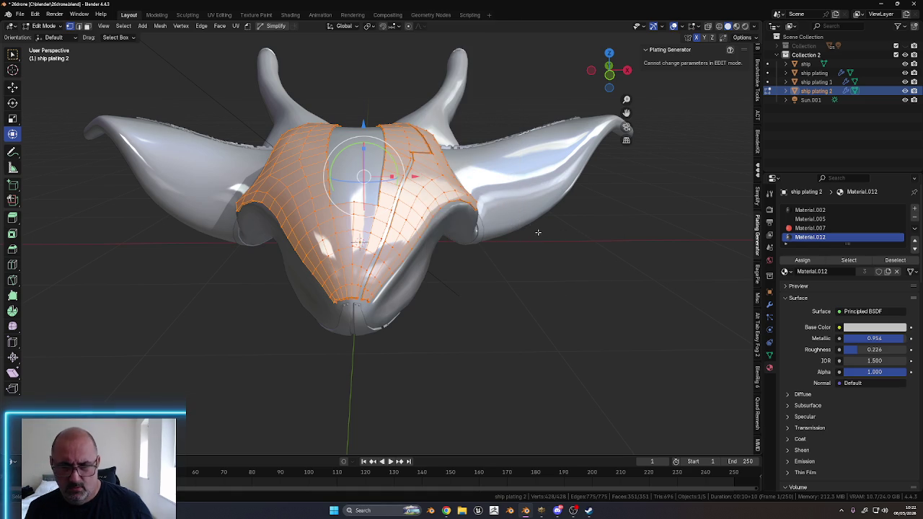
pyautogui.rightClick(537, 229)
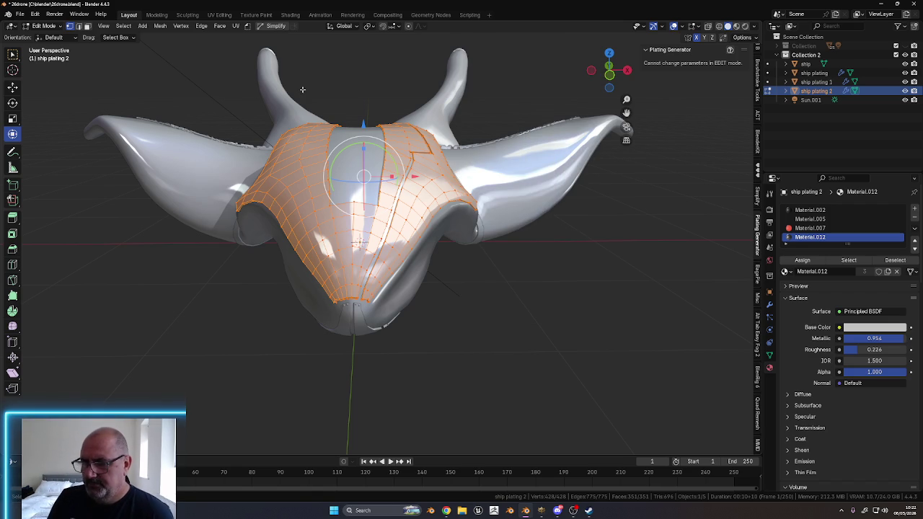
pyautogui.moveTo(438, 274)
pyautogui.mouseDown(button='middle')
pyautogui.moveTo(364, 289)
pyautogui.moveTo(435, 320)
pyautogui.mouseUp(button='middle')
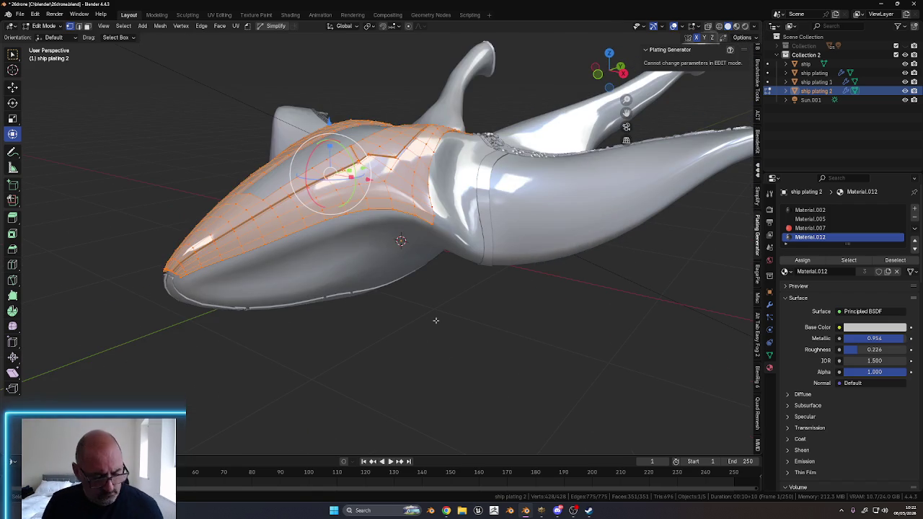
pyautogui.hotkey('ctrl', 'Tab')
pyautogui.click(368, 203)
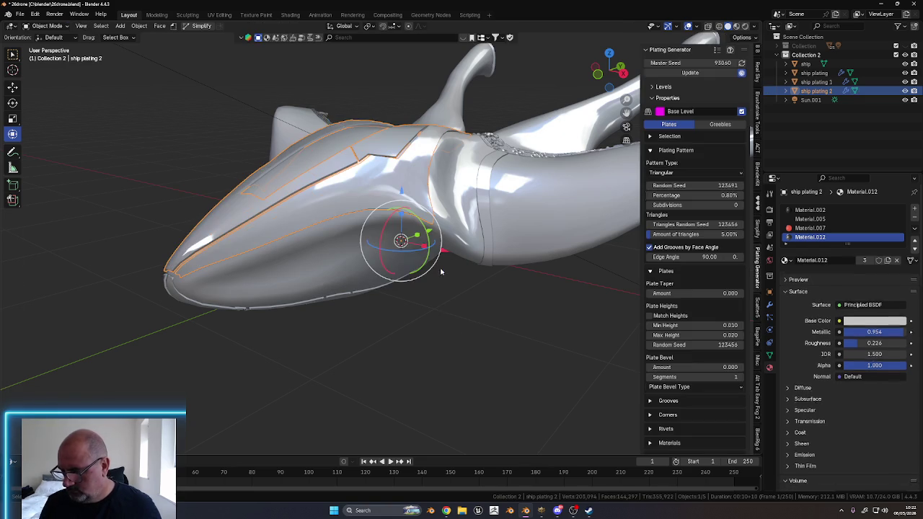
# Set the plating origin to its geometry and switch to front orthographic view
pyautogui.moveTo(369, 321); pyautogui.dragTo(435, 323, button='middle')
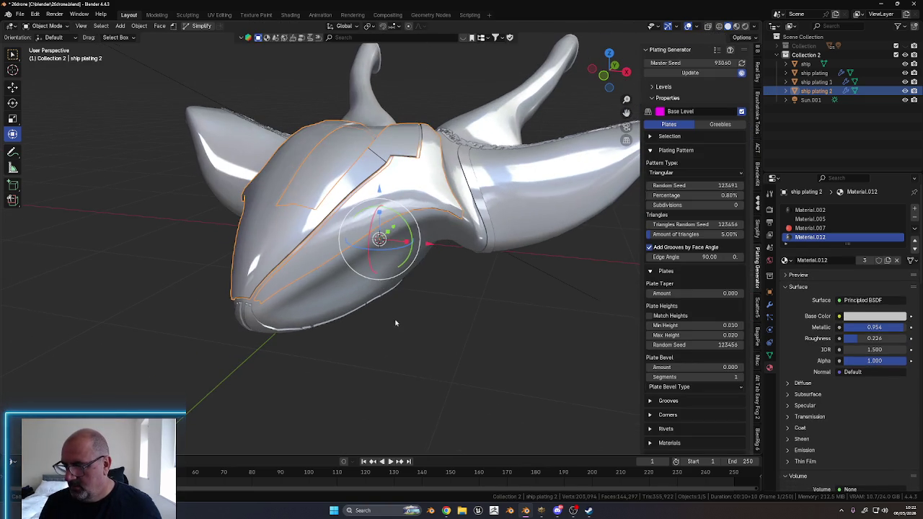
pyautogui.rightClick(436, 318)
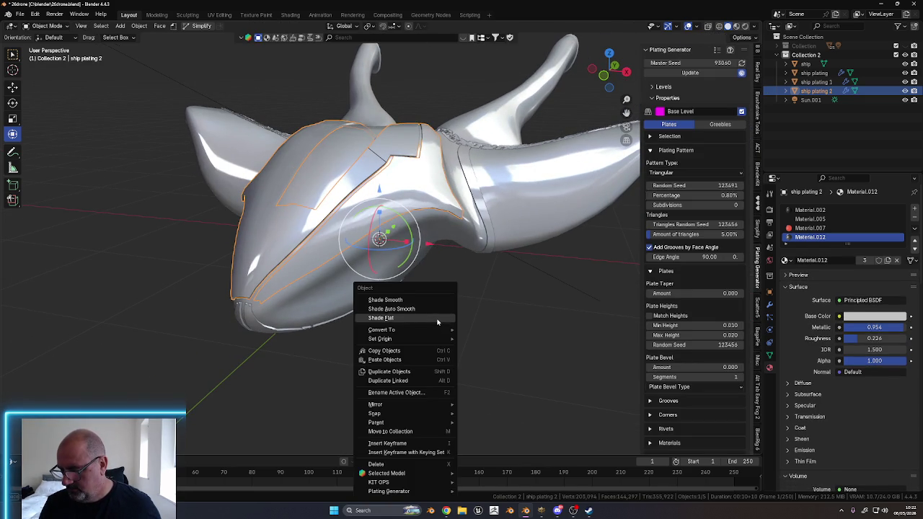
pyautogui.moveTo(380, 339)
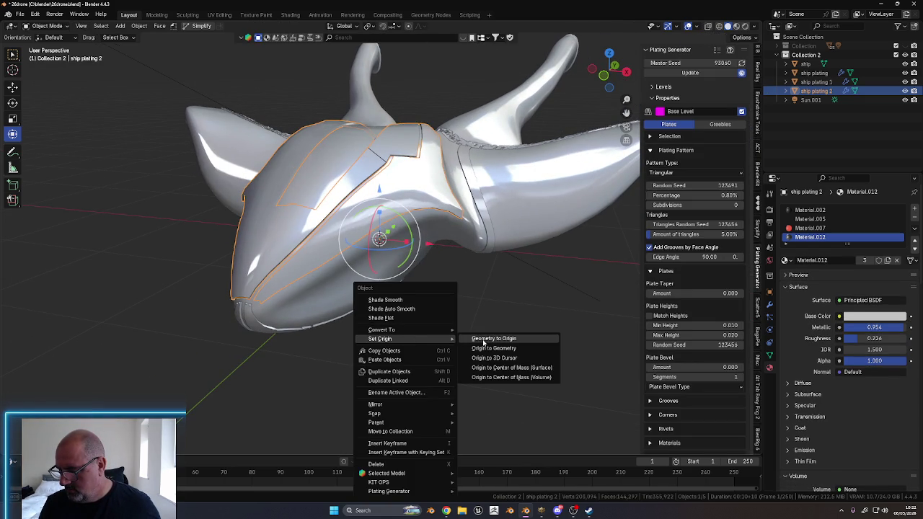
pyautogui.click(493, 348)
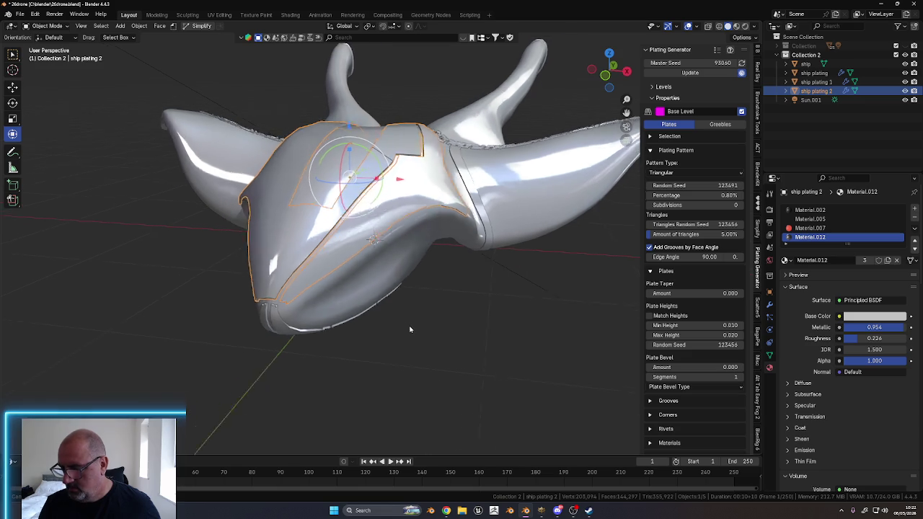
pyautogui.moveTo(408, 329); pyautogui.dragTo(425, 327, button='middle')
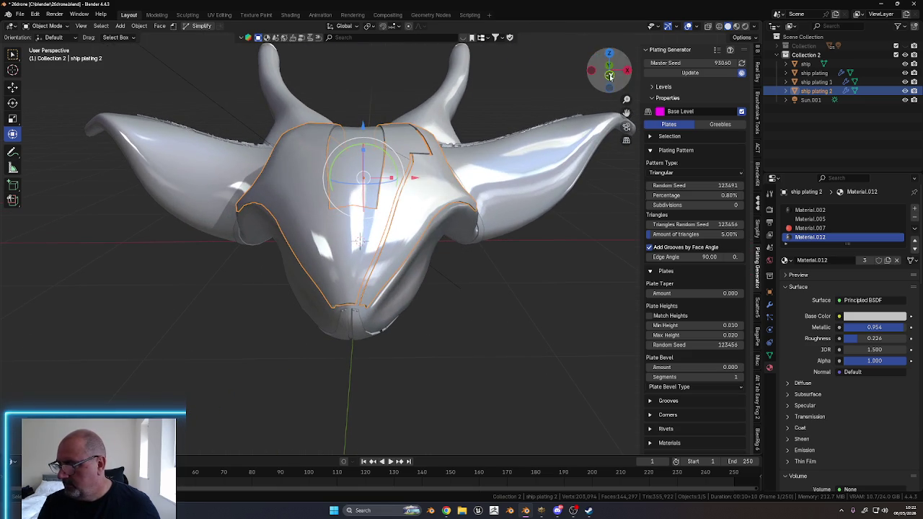
pyautogui.press('KP_1')
# Enter vertex Edit Mode, mirror the plating across global X, then undo it
pyautogui.press('Tab')
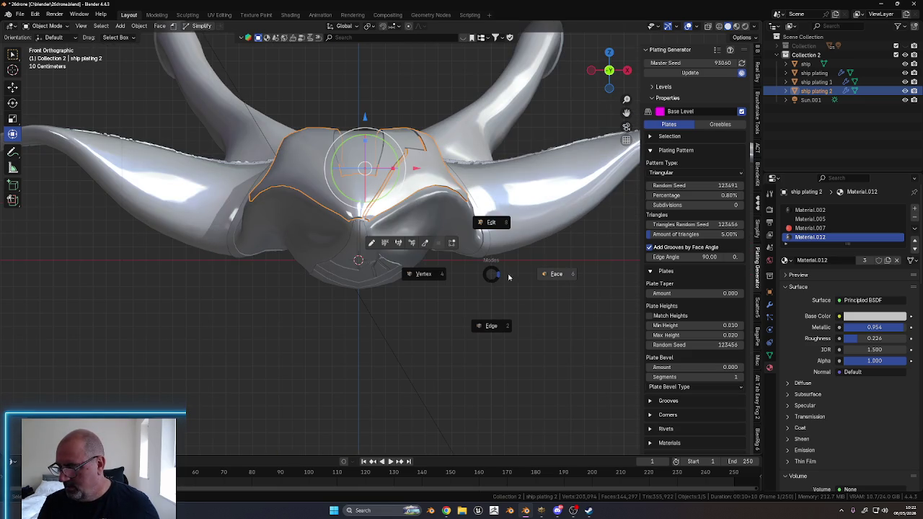
pyautogui.click(542, 275)
pyautogui.rightClick(530, 279)
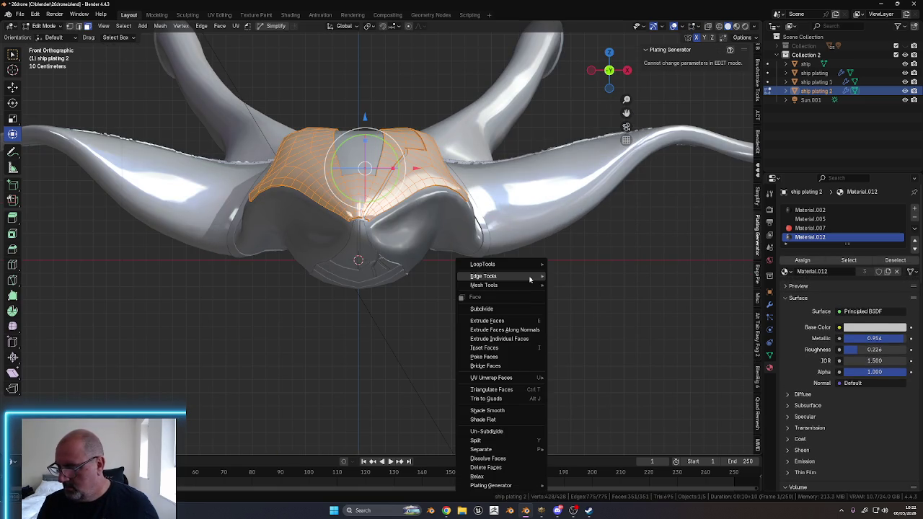
pyautogui.press('Tab')
pyautogui.click(535, 357)
pyautogui.rightClick(535, 358)
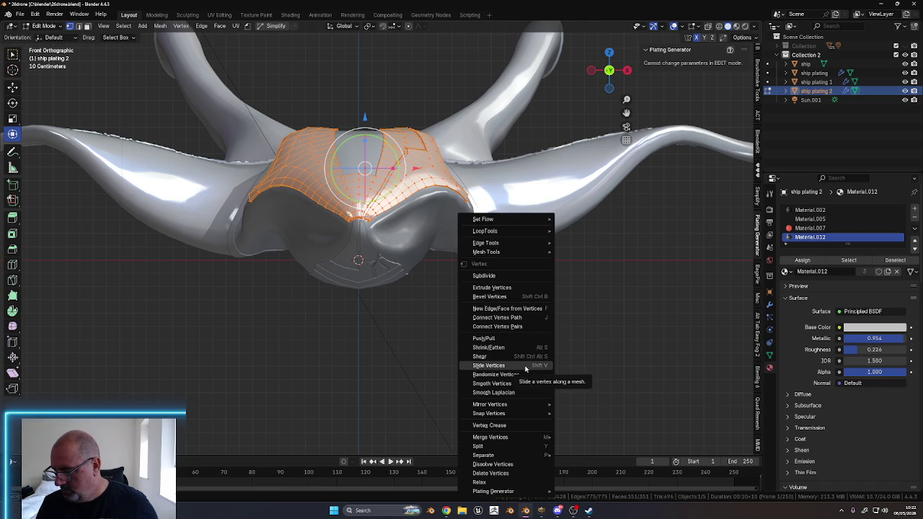
pyautogui.moveTo(490, 404)
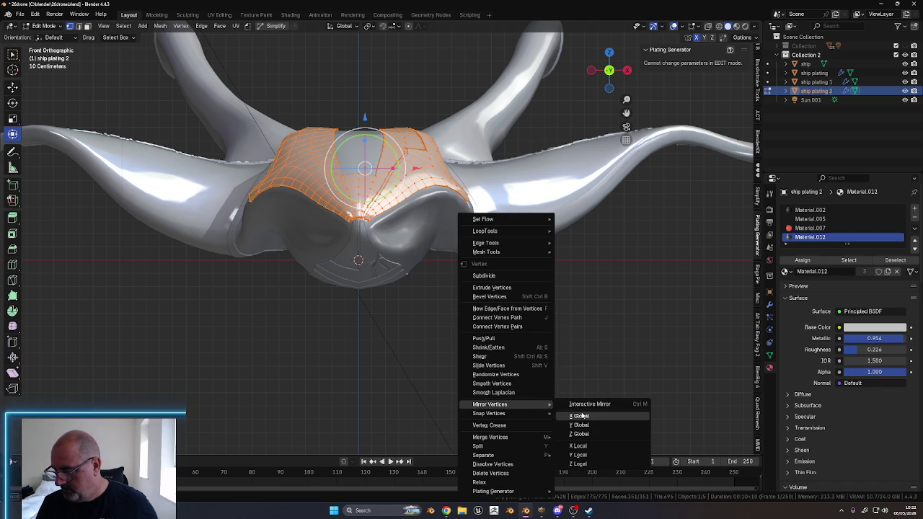
pyautogui.click(580, 416)
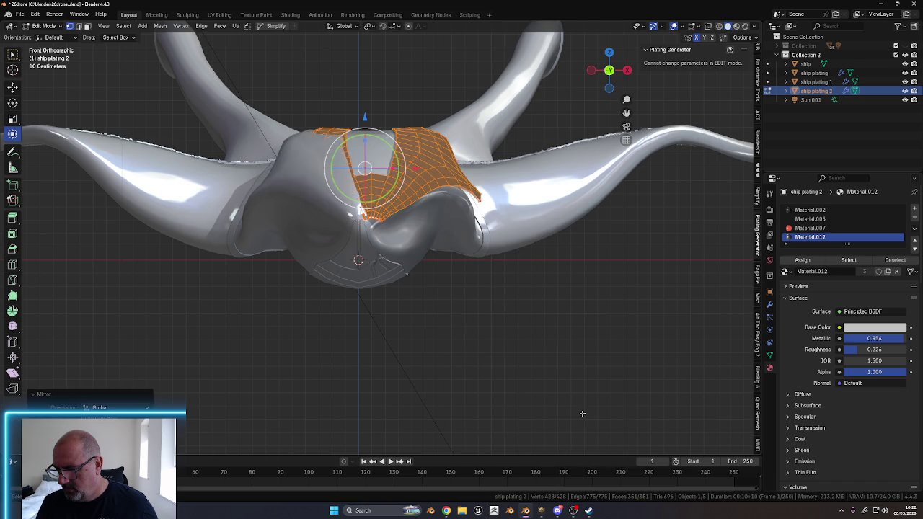
pyautogui.press('a')
pyautogui.hotkey('shift', 'n')
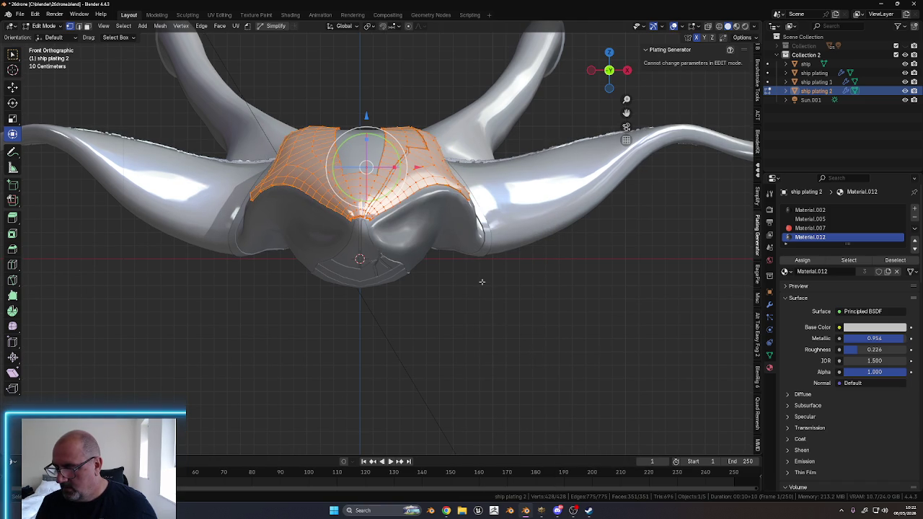
pyautogui.rightClick(481, 281)
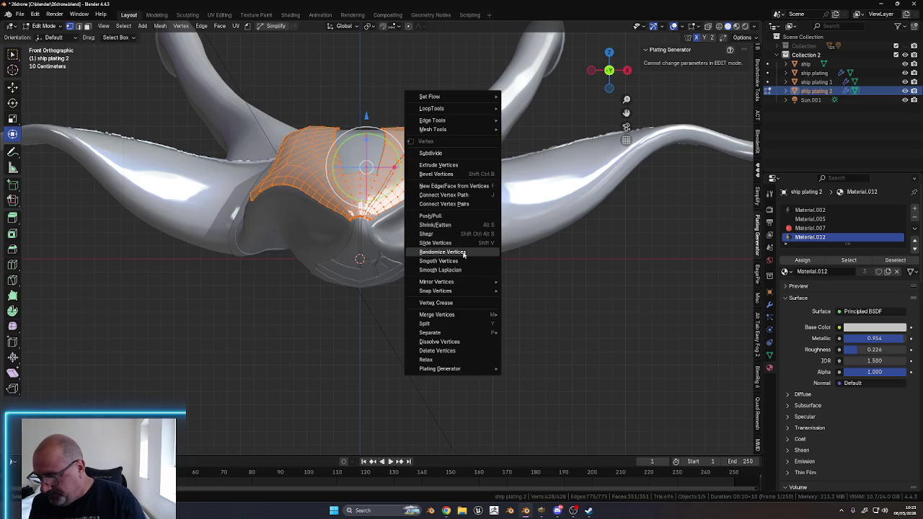
pyautogui.moveTo(447, 282)
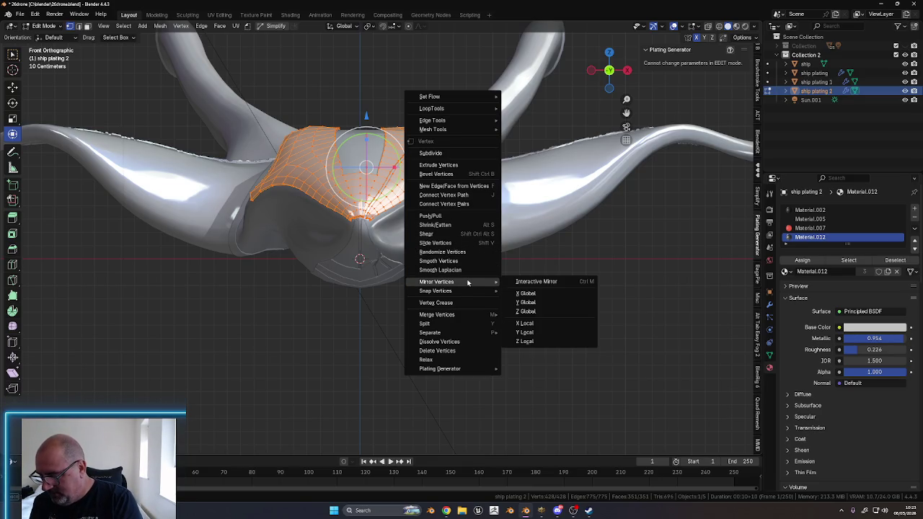
pyautogui.click(526, 323)
pyautogui.moveTo(456, 304)
pyautogui.mouseDown(button='middle')
pyautogui.moveTo(444, 368)
pyautogui.moveTo(436, 337)
pyautogui.mouseUp(button='middle')
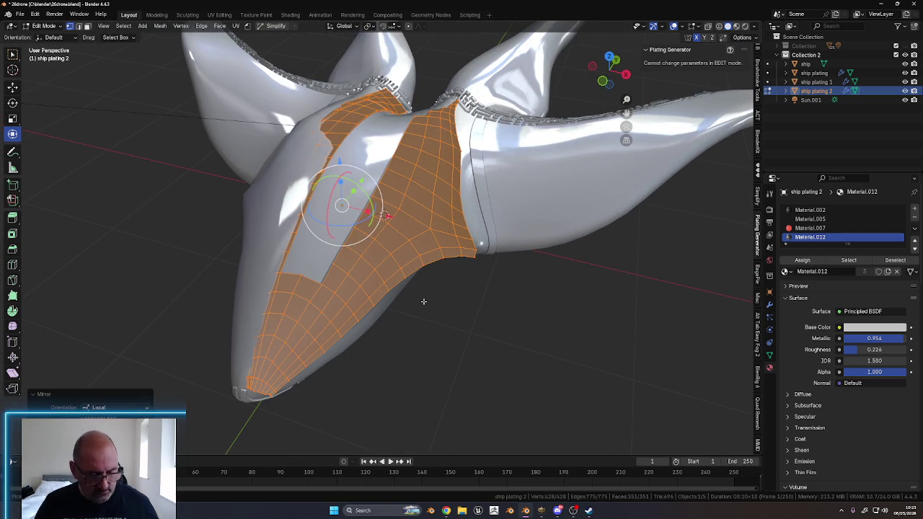
pyautogui.hotkey('ctrl', 'z')
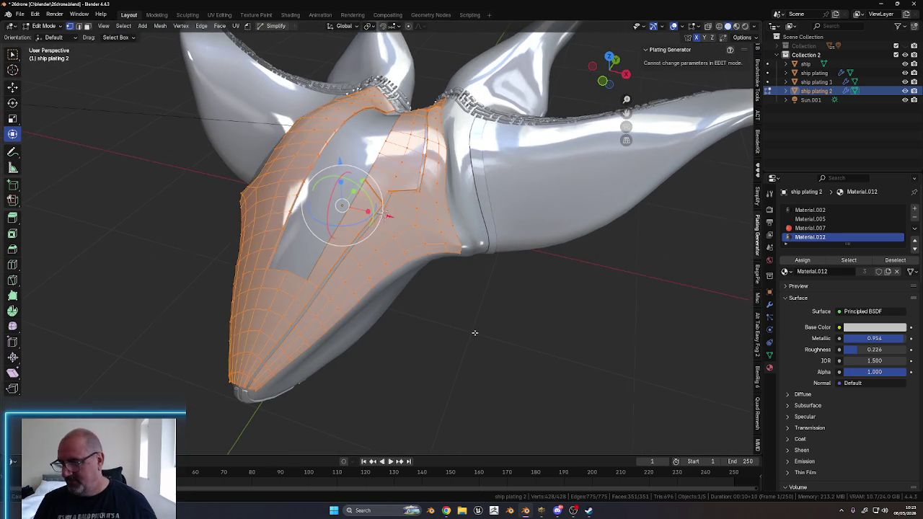
pyautogui.moveTo(472, 332); pyautogui.dragTo(490, 330, button='middle')
pyautogui.hotkey('alt', 'a')
pyautogui.hotkey('ctrl', 'Tab')
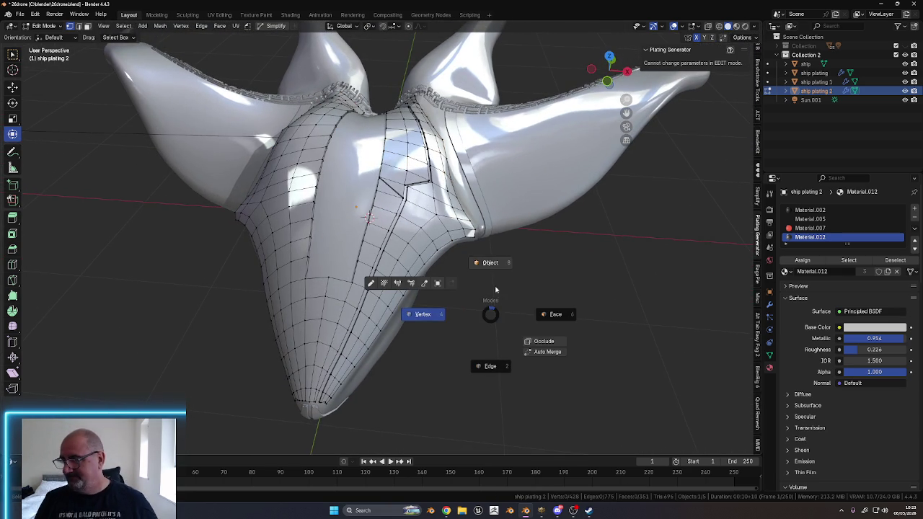
# Enter Edit Mode and delete a vertical loop of plating faces
pyautogui.click(495, 288)
pyautogui.moveTo(396, 273)
pyautogui.mouseDown(button='middle')
pyautogui.moveTo(404, 261)
pyautogui.moveTo(388, 302)
pyautogui.moveTo(372, 294)
pyautogui.mouseUp(button='middle')
pyautogui.hotkey('ctrl', 'Tab')
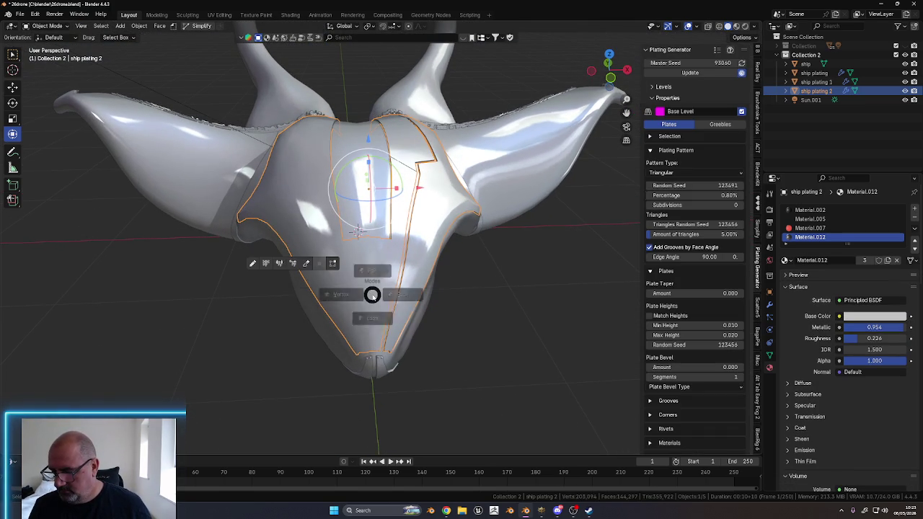
pyautogui.click(425, 297)
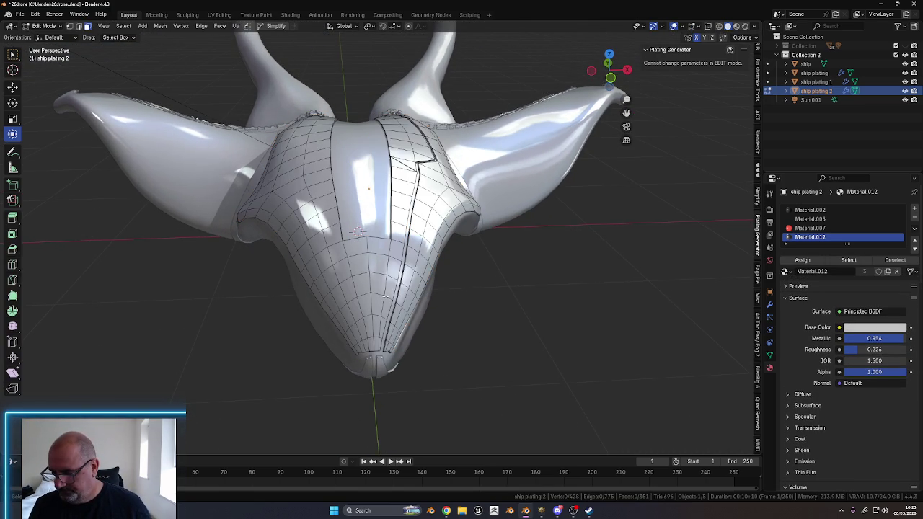
pyautogui.keyDown('alt'); pyautogui.click(359, 253); pyautogui.keyUp('alt')
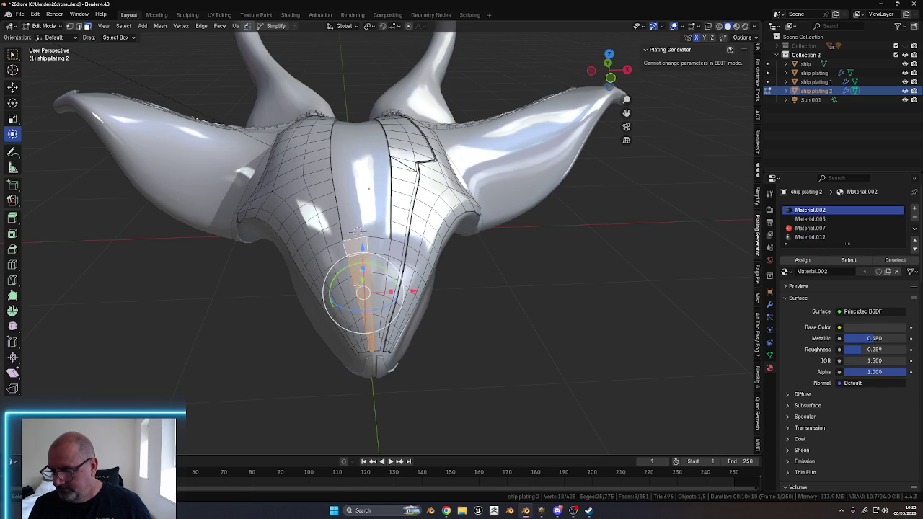
pyautogui.rightClick(360, 263)
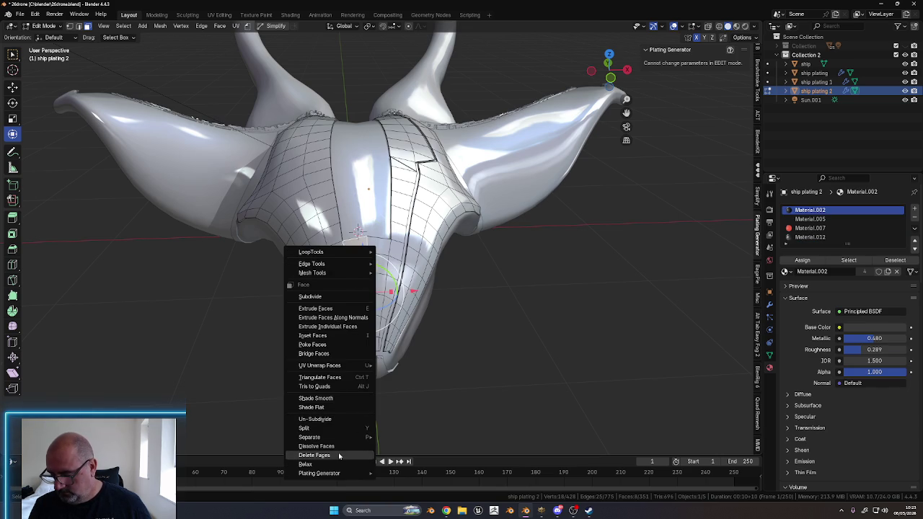
pyautogui.click(314, 454)
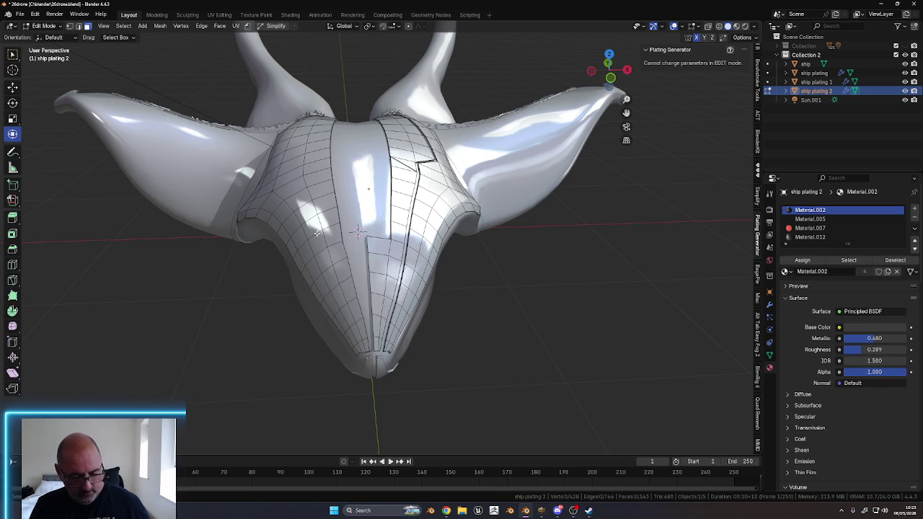
# Select and delete the left half of the plating, then inspect the nose from the side
pyautogui.press('l')
pyautogui.rightClick(316, 232)
pyautogui.click(315, 231)
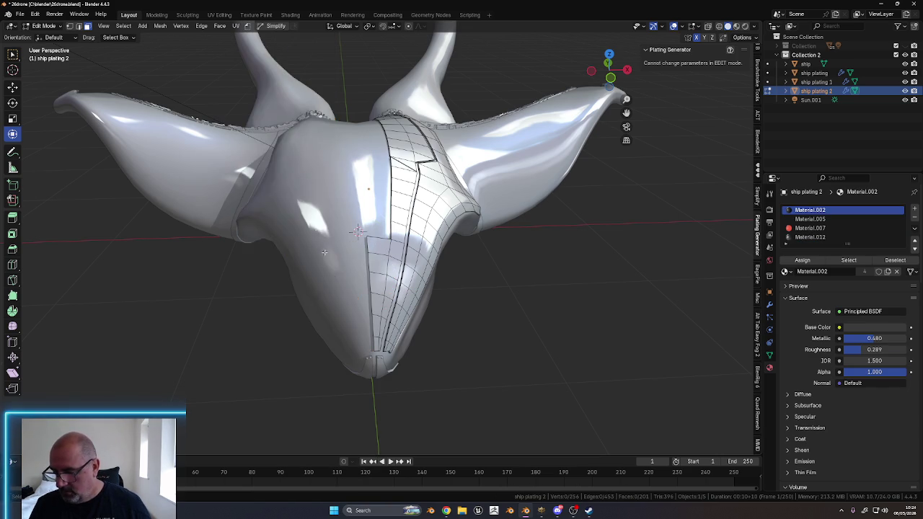
pyautogui.moveTo(313, 286); pyautogui.dragTo(309, 261, button='middle')
pyautogui.scroll(3, 288, 274)
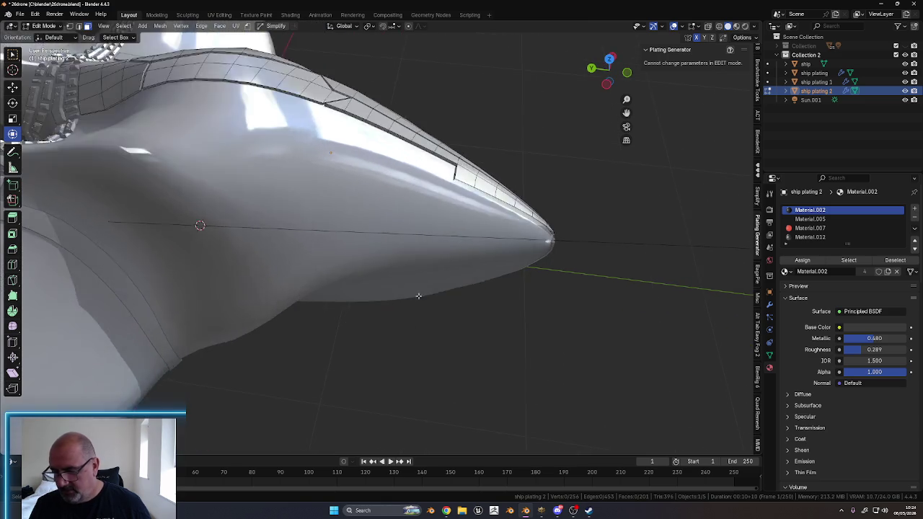
# Switch to edge select and extrude a new face from the plating strip's edge
pyautogui.scroll(3, 418, 303)
pyautogui.moveTo(425, 281)
pyautogui.mouseDown(button='middle')
pyautogui.moveTo(420, 320)
pyautogui.moveTo(393, 303)
pyautogui.moveTo(440, 271)
pyautogui.mouseUp(button='middle')
pyautogui.press('Tab')
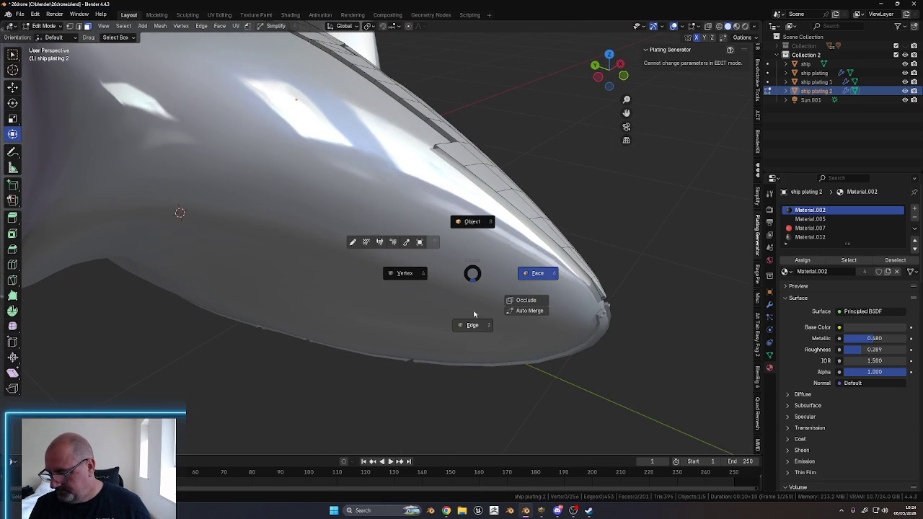
pyautogui.click(472, 325)
pyautogui.moveTo(472, 325)
pyautogui.mouseDown(button='middle')
pyautogui.moveTo(288, 216)
pyautogui.moveTo(142, 37)
pyautogui.mouseUp(button='middle')
pyautogui.scroll(5, 439, 241)
pyautogui.scroll(3, 439, 242)
pyautogui.moveTo(439, 242)
pyautogui.mouseDown(button='middle')
pyautogui.moveTo(198, 250)
pyautogui.moveTo(231, 204)
pyautogui.moveTo(342, 174)
pyautogui.mouseUp(button='middle')
pyautogui.click(198, 250)
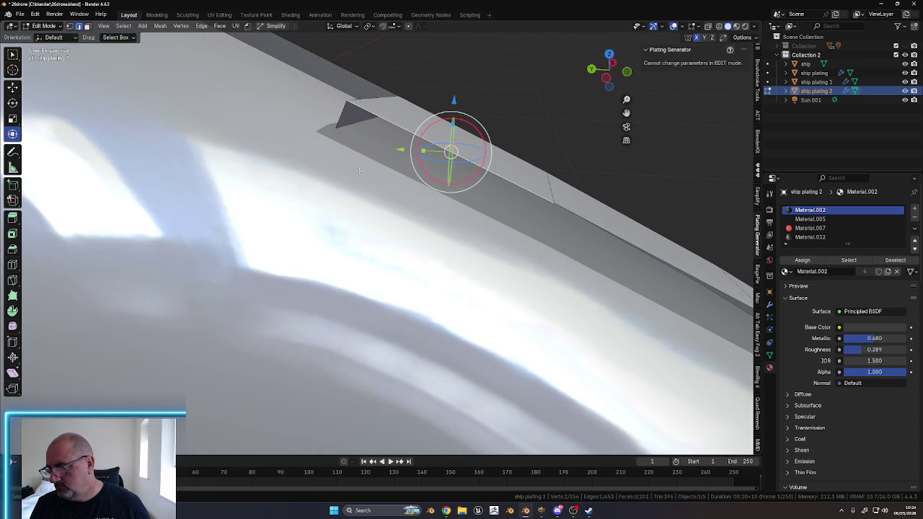
pyautogui.press('e')
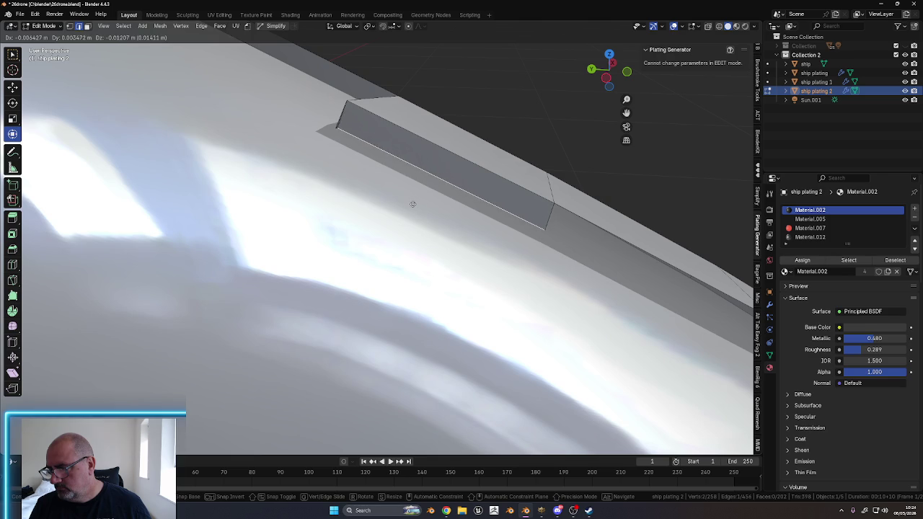
pyautogui.click(410, 206)
pyautogui.moveTo(409, 206); pyautogui.dragTo(361, 207, button='middle')
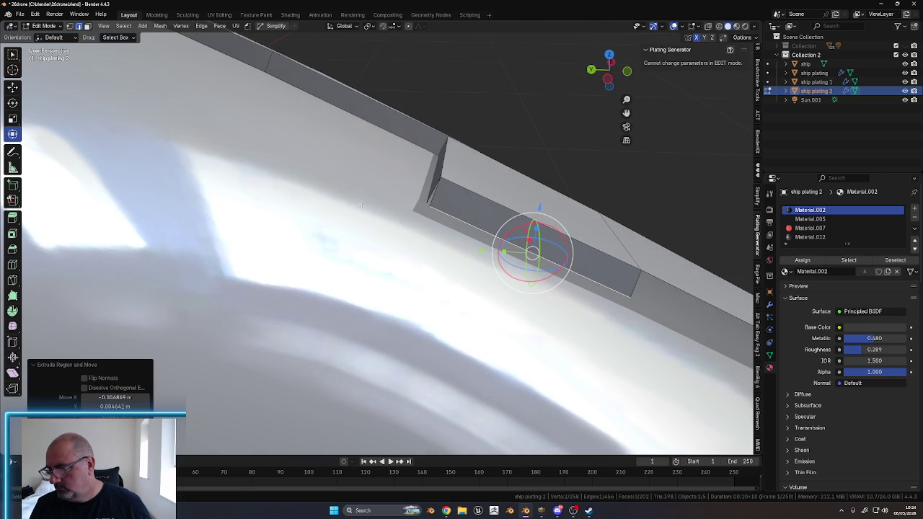
# Merge the doubled corner vertices at the strip's end At Center
pyautogui.click(427, 206)
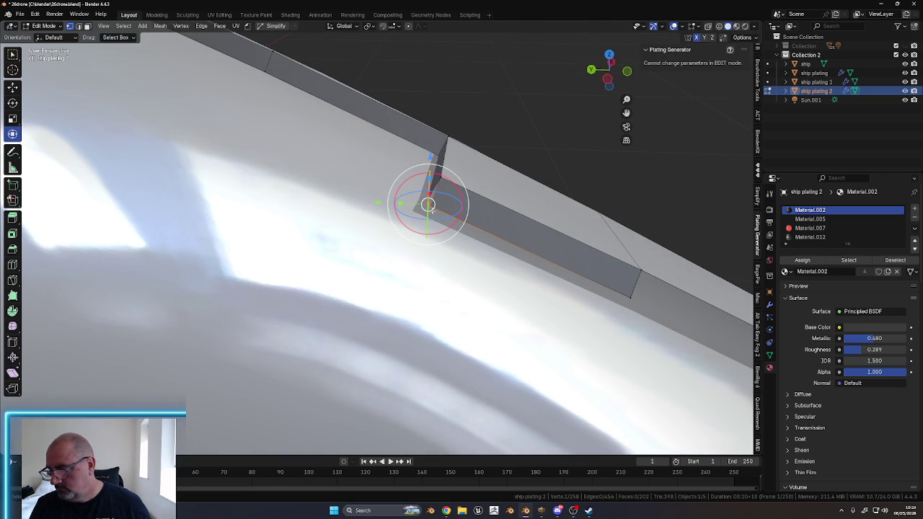
pyautogui.press('m')
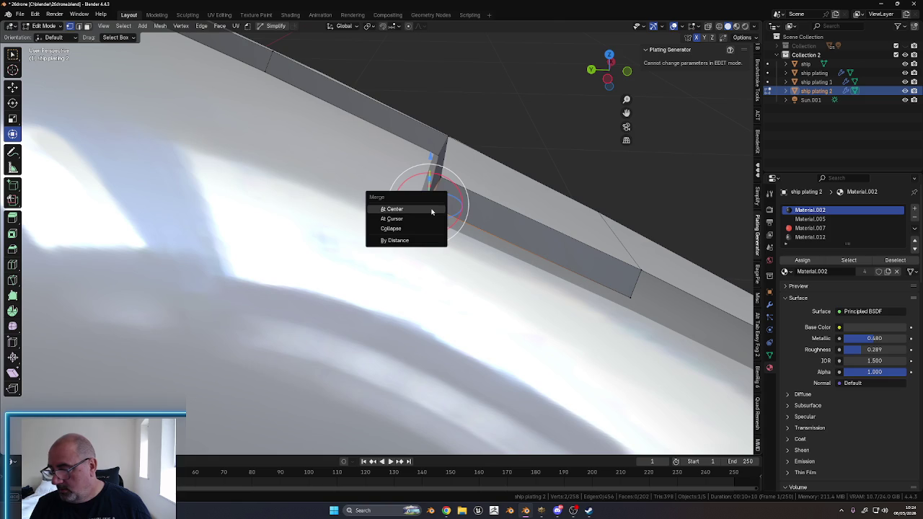
pyautogui.click(432, 212)
pyautogui.moveTo(484, 267); pyautogui.dragTo(348, 240, button='middle')
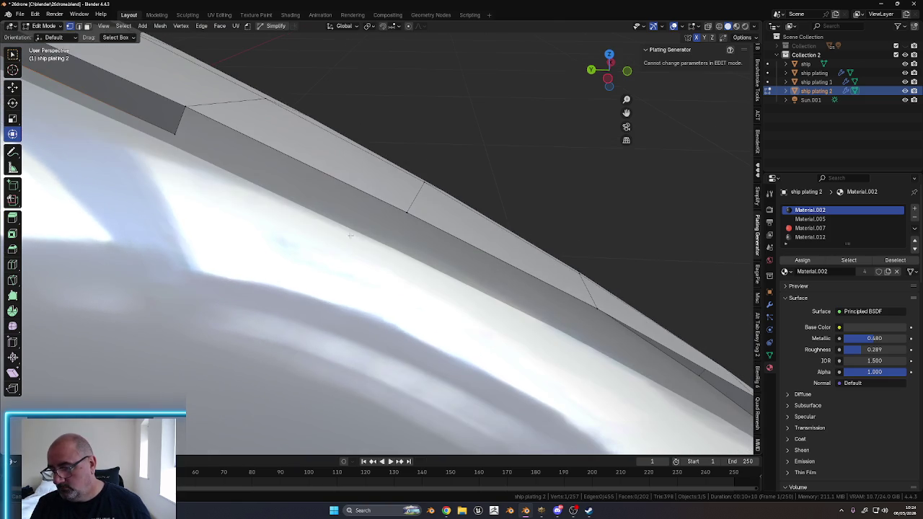
# In edge select, move the strip's outer end edge and extrude the first segment along the hull
pyautogui.moveTo(408, 245); pyautogui.dragTo(436, 250, button='middle')
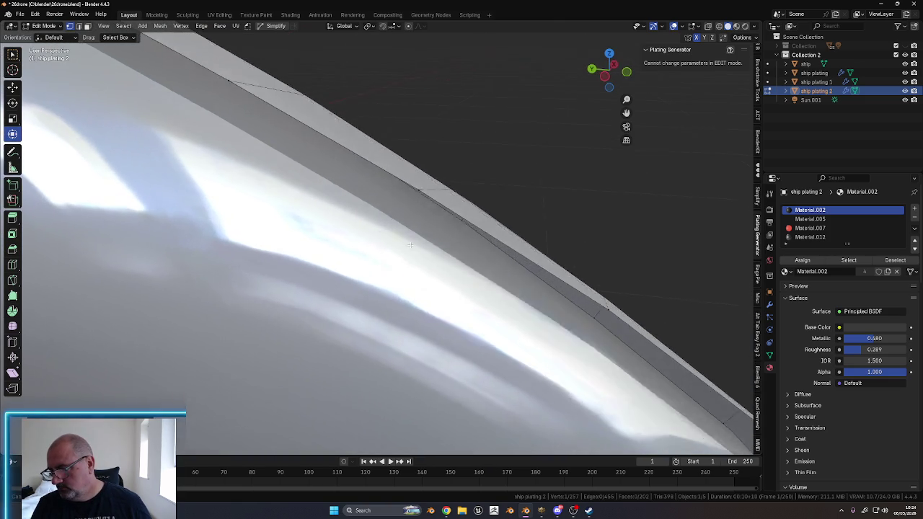
pyautogui.press('Tab')
pyautogui.click(415, 299)
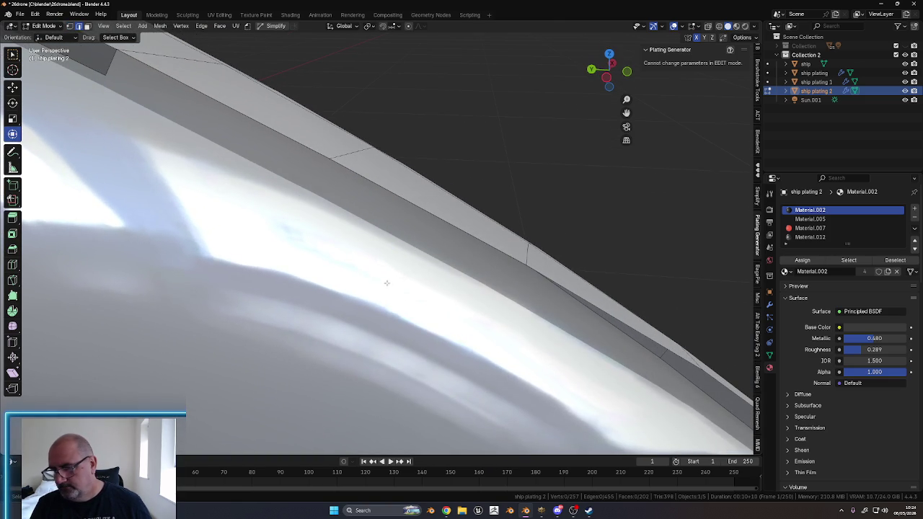
pyautogui.click(280, 134)
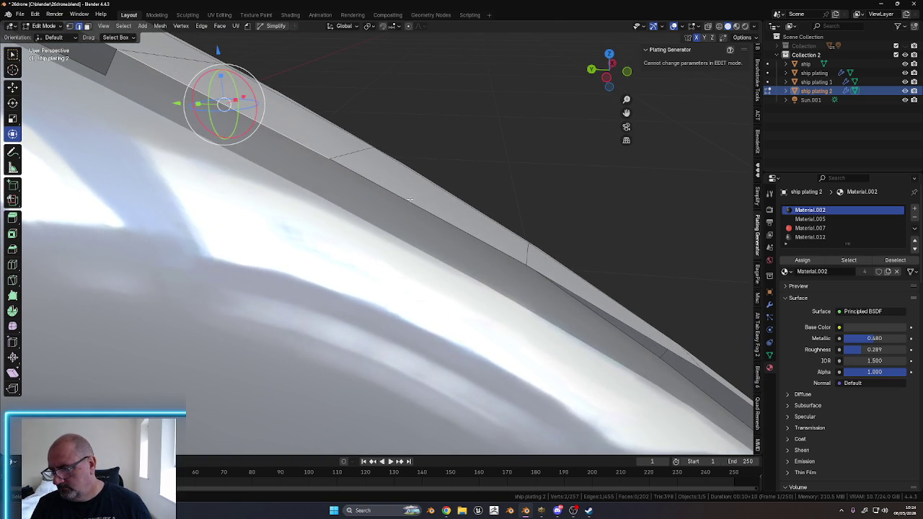
pyautogui.press('g')
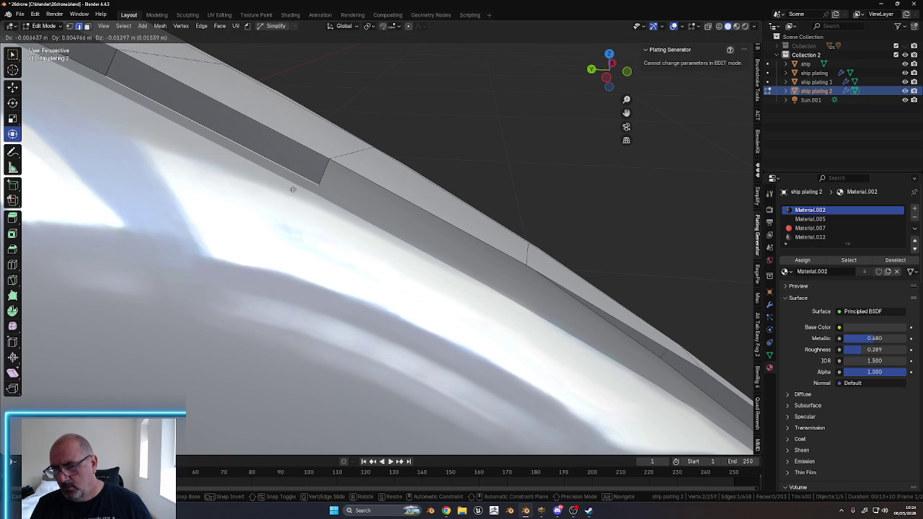
pyautogui.click(292, 189)
pyautogui.press('e')
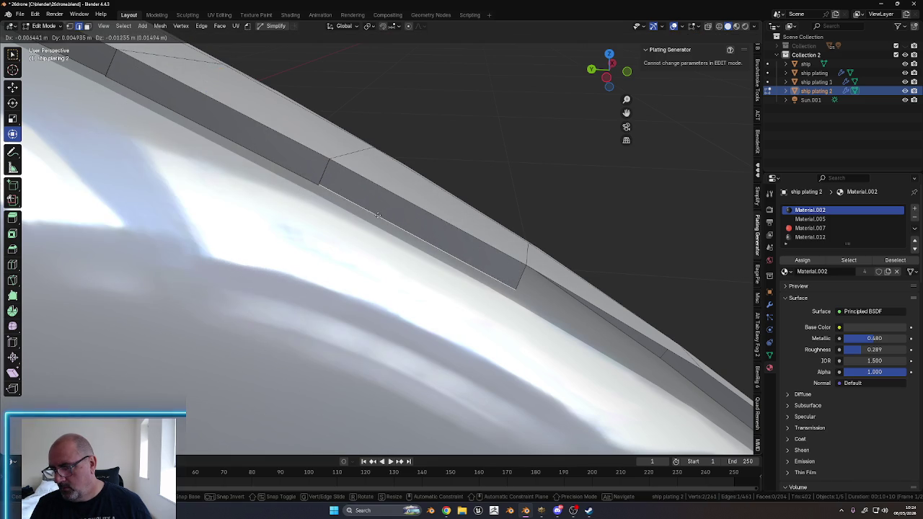
pyautogui.click(376, 216)
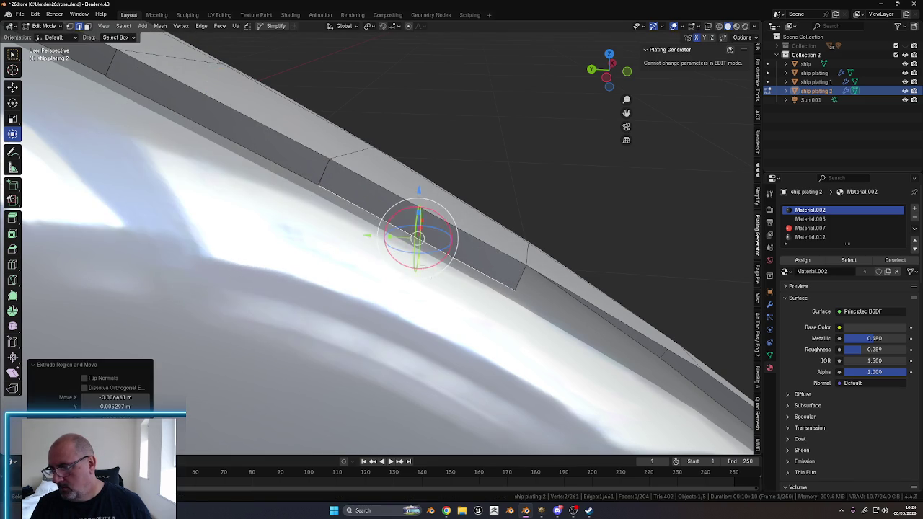
pyautogui.keyDown('shift'); pyautogui.moveTo(376, 215); pyautogui.dragTo(384, 147, button='middle'); pyautogui.keyUp('shift')
# Extrude three more strip segments following the hull's curve
pyautogui.press('e')
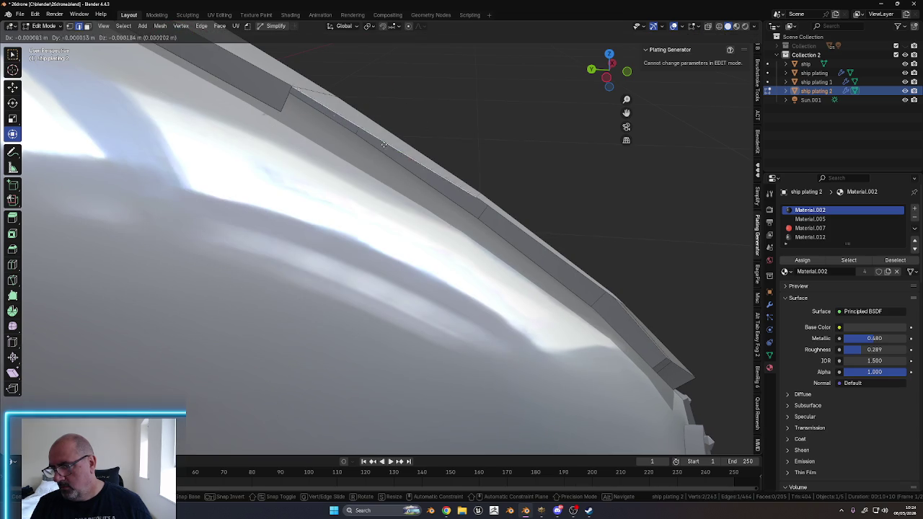
pyautogui.click(373, 168)
pyautogui.moveTo(373, 167); pyautogui.dragTo(436, 248, button='middle')
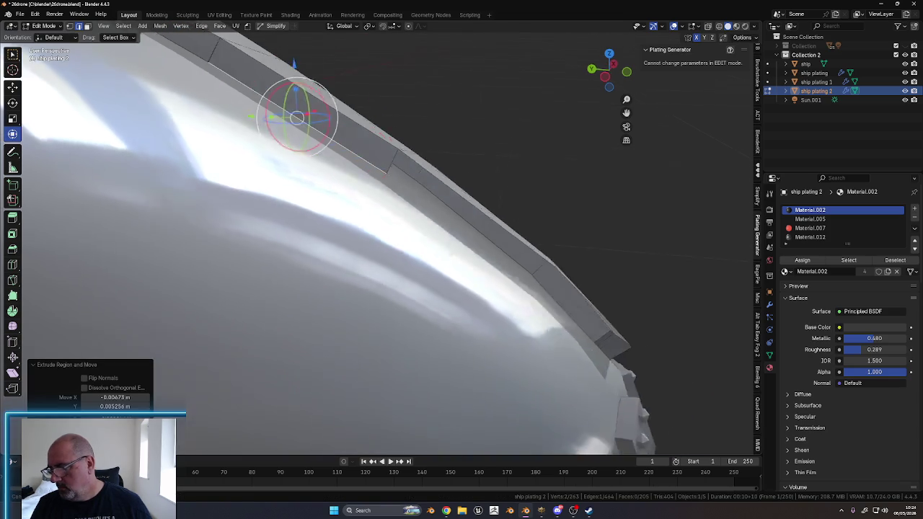
pyautogui.press('e')
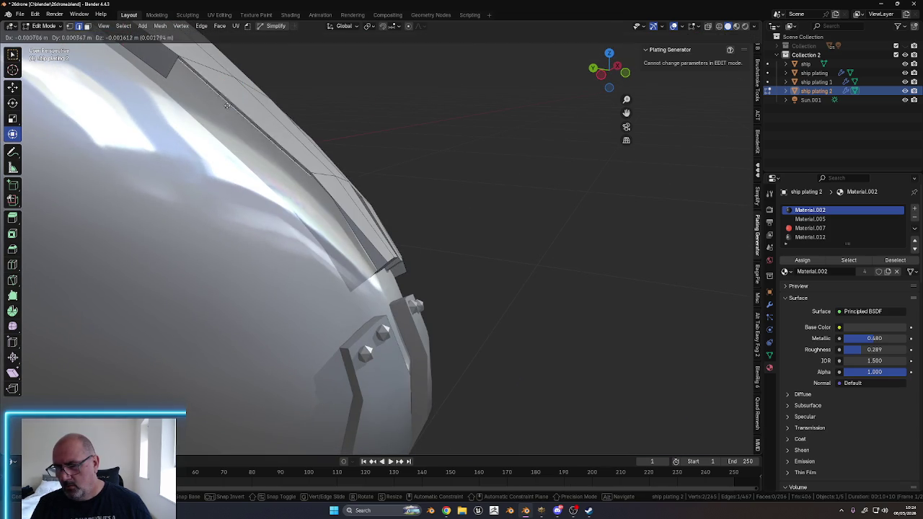
pyautogui.click(217, 128)
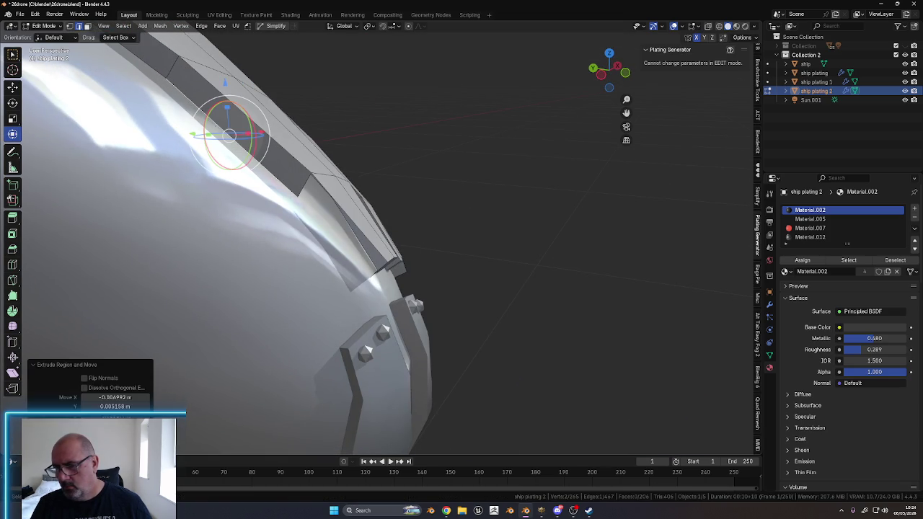
pyautogui.press('e')
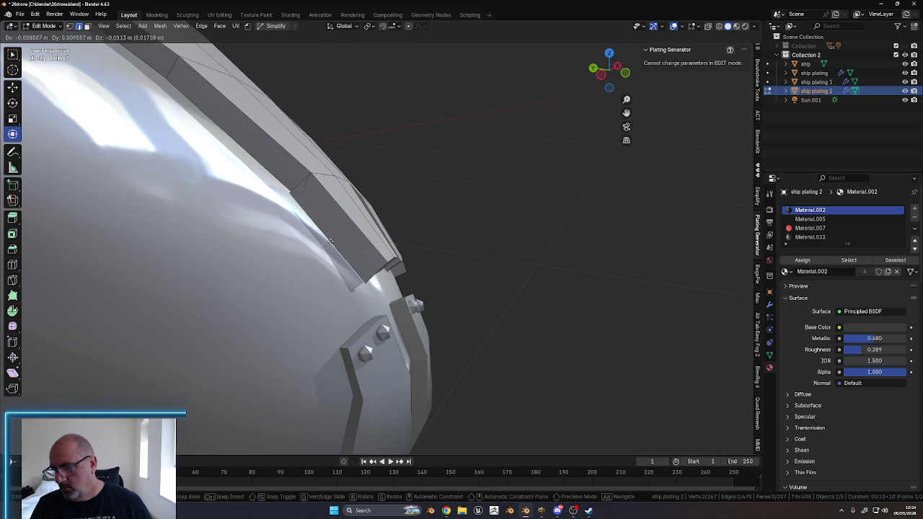
pyautogui.click(332, 242)
pyautogui.moveTo(332, 242)
pyautogui.mouseDown(button='middle')
pyautogui.moveTo(323, 184)
pyautogui.moveTo(68, 309)
pyautogui.moveTo(139, 333)
pyautogui.moveTo(277, 151)
pyautogui.mouseUp(button='middle')
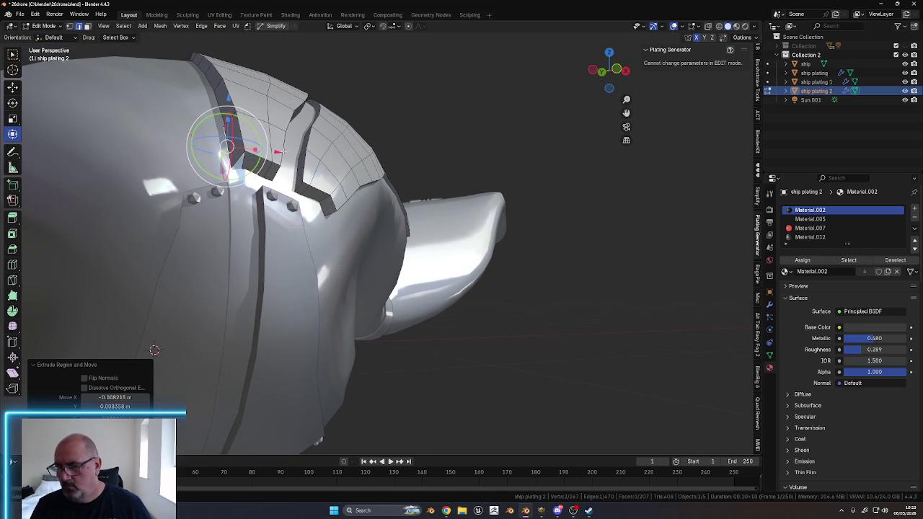
# Nudge the strip's end faces slightly along X, checking them in Front Orthographic view
pyautogui.moveTo(277, 151); pyautogui.dragTo(285, 153)
pyautogui.click(218, 99)
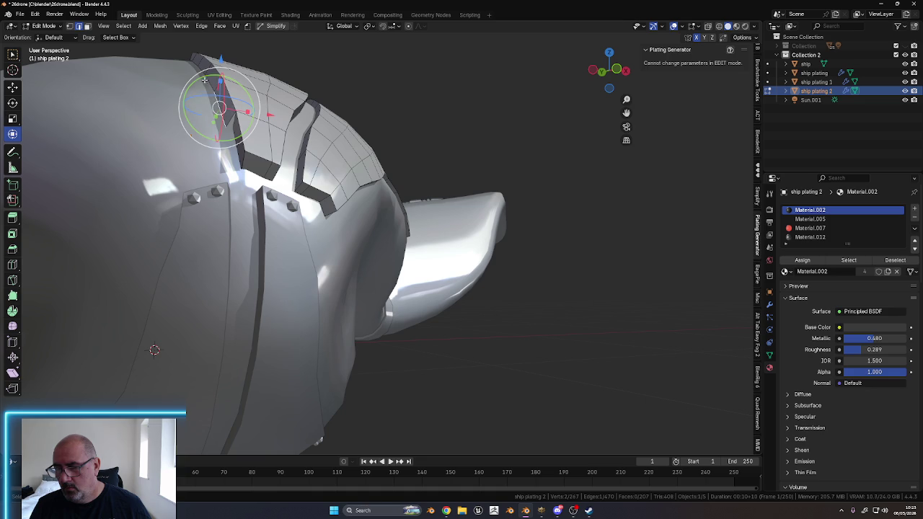
pyautogui.moveTo(196, 65)
pyautogui.mouseDown(button='middle')
pyautogui.moveTo(188, 72)
pyautogui.moveTo(202, 80)
pyautogui.mouseUp(button='middle')
pyautogui.click(609, 69)
pyautogui.moveTo(626, 114); pyautogui.dragTo(637, 113)
pyautogui.moveTo(259, 149); pyautogui.dragTo(262, 150)
# Shift another strip edge slightly along X and switch to vertex select
pyautogui.click(208, 73)
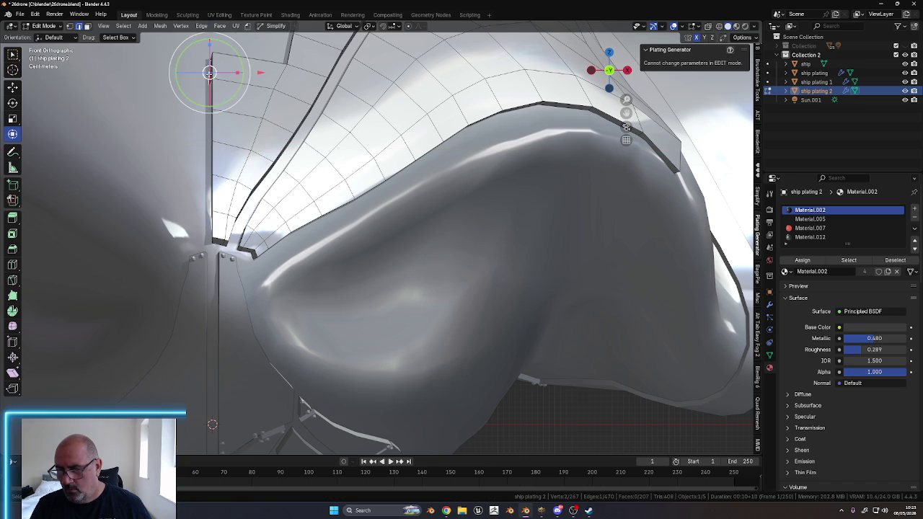
pyautogui.moveTo(259, 72); pyautogui.dragTo(263, 72)
pyautogui.moveTo(264, 72)
pyautogui.mouseDown(button='middle')
pyautogui.moveTo(272, 336)
pyautogui.moveTo(368, 151)
pyautogui.moveTo(377, 161)
pyautogui.mouseUp(button='middle')
pyautogui.hotkey('ctrl', 'Tab')
pyautogui.click(322, 161)
pyautogui.press('KP_Decimal')
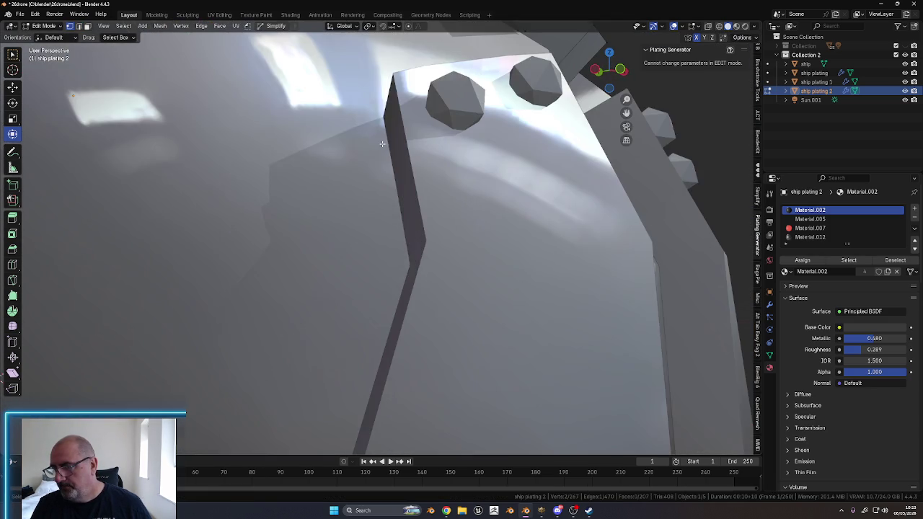
# Merge two sets of overlapping vertices at the strip's corner At Center
pyautogui.keyDown('shift'); pyautogui.moveTo(415, 129); pyautogui.dragTo(441, 235, button='middle'); pyautogui.keyUp('shift')
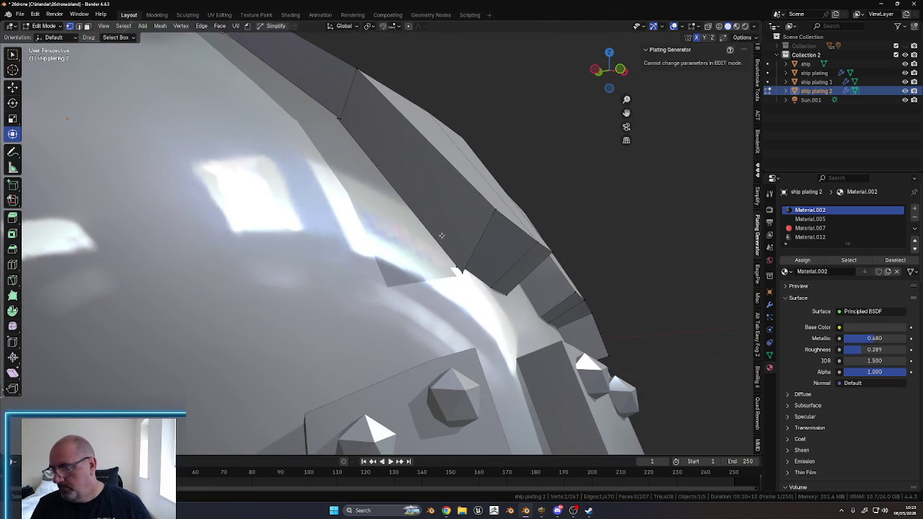
pyautogui.click(459, 269)
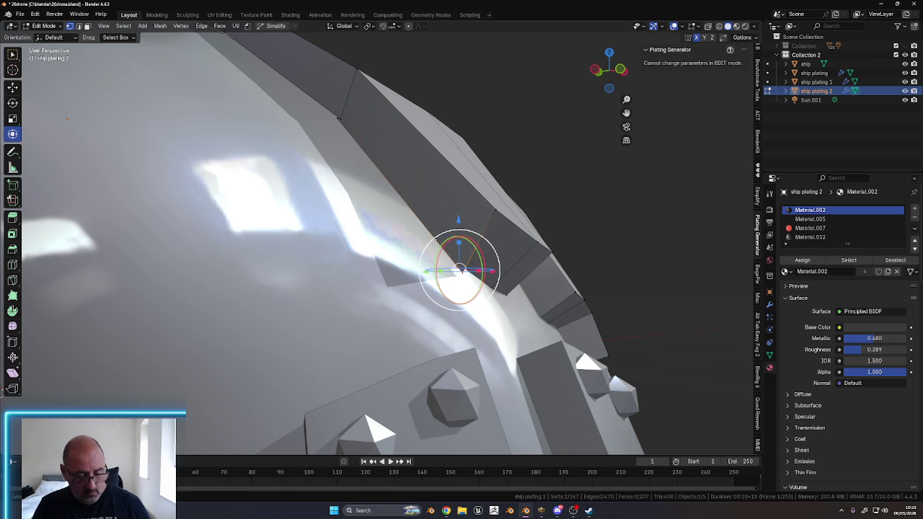
pyautogui.press('m')
pyautogui.click(433, 242)
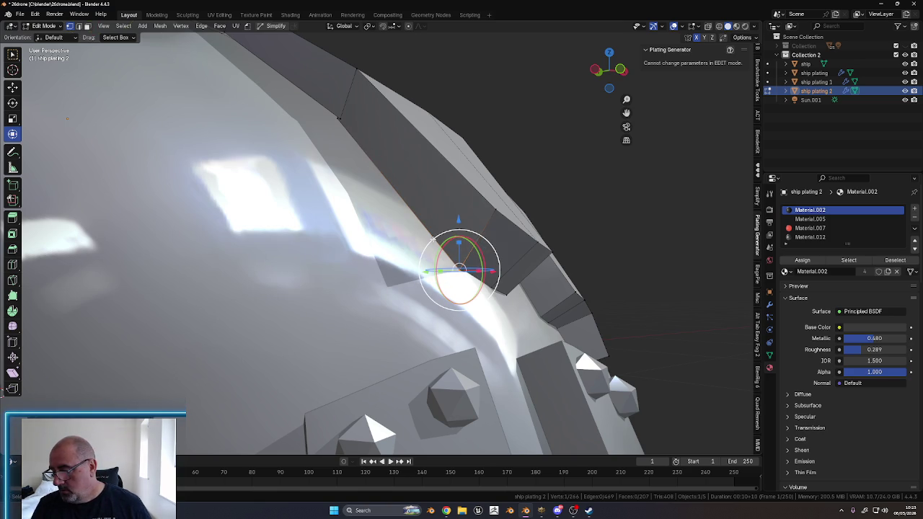
pyautogui.scroll(5, 367, 178)
pyautogui.click(465, 200)
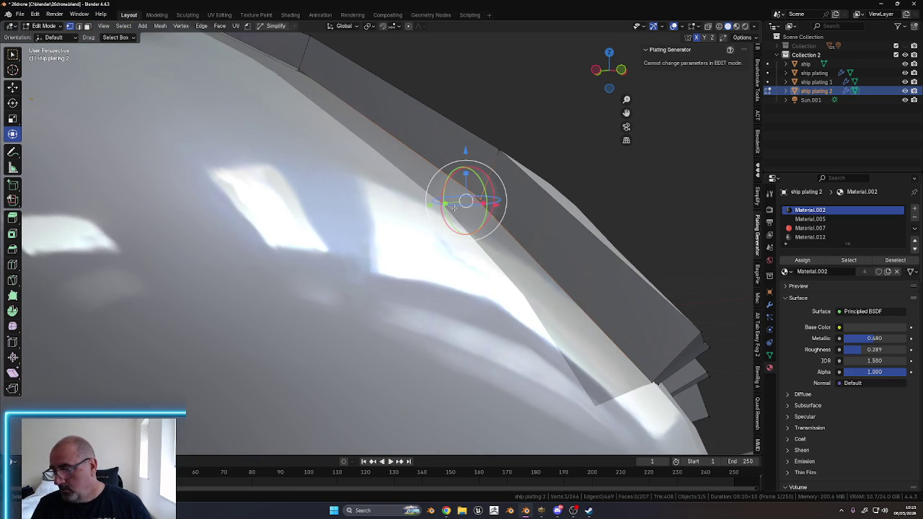
pyautogui.press('m')
pyautogui.click(461, 213)
# Merge the doubled vertices on the plating edge and further along the strip At Center
pyautogui.moveTo(463, 200)
pyautogui.mouseDown(button='middle')
pyautogui.moveTo(275, 159)
pyautogui.moveTo(414, 223)
pyautogui.mouseUp(button='middle')
pyautogui.click(439, 228)
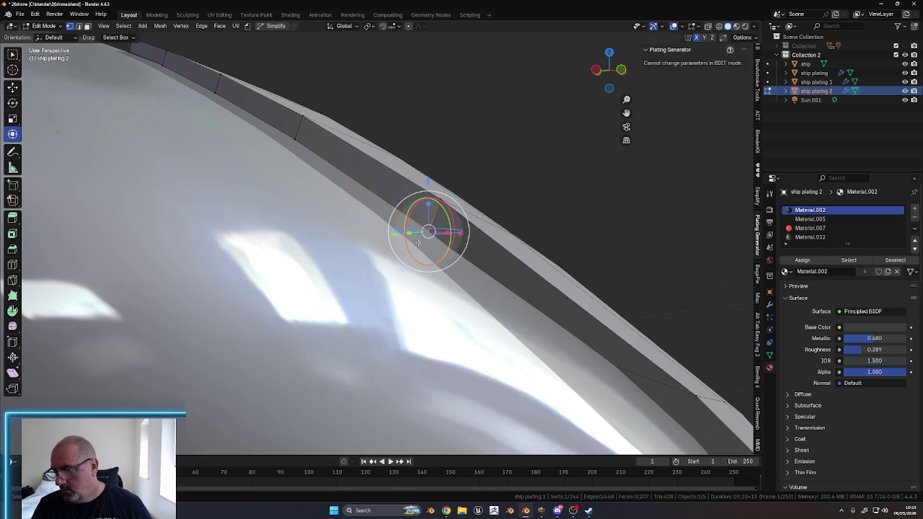
pyautogui.press('m')
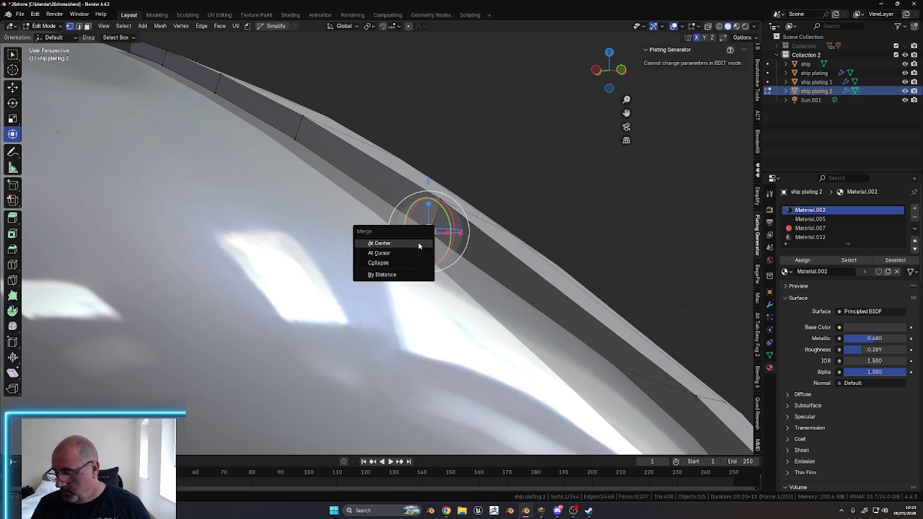
pyautogui.click(418, 246)
pyautogui.click(287, 134)
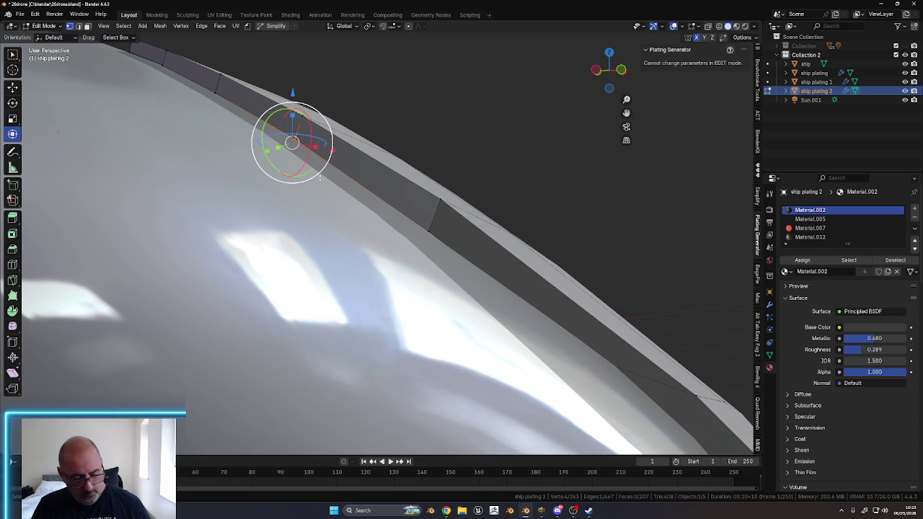
pyautogui.press('m')
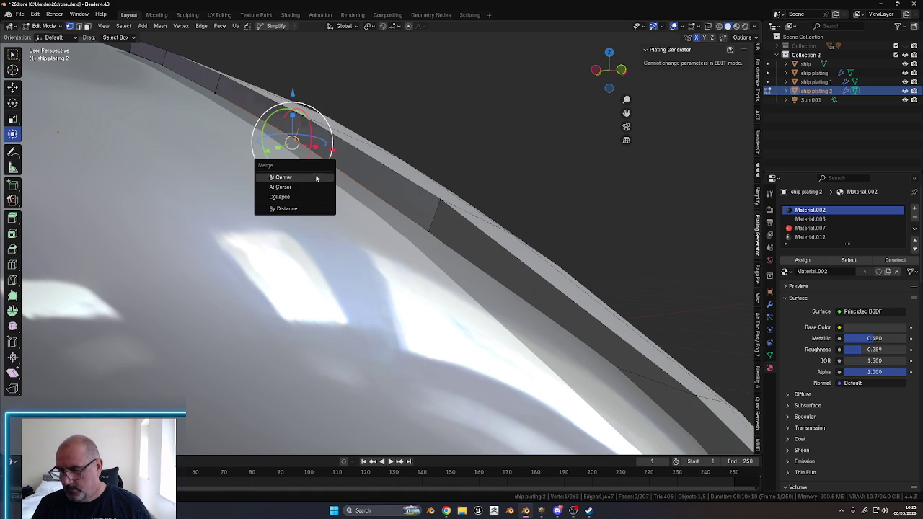
pyautogui.click(315, 178)
# Merge one more corner vertex pair At Center, leaving 262 vertices
pyautogui.moveTo(251, 122)
pyautogui.mouseDown(button='middle')
pyautogui.moveTo(281, 200)
pyautogui.moveTo(254, 196)
pyautogui.mouseUp(button='middle')
pyautogui.hotkey('alt', 'a')
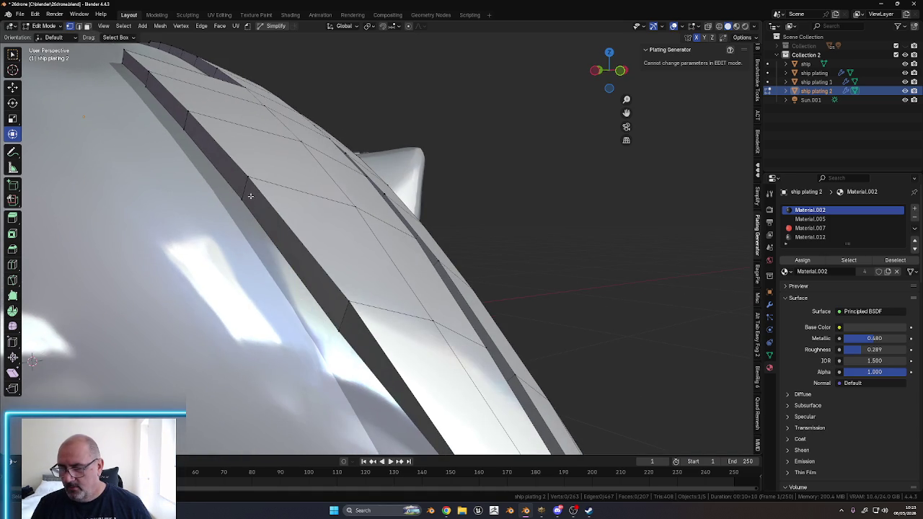
pyautogui.click(244, 197)
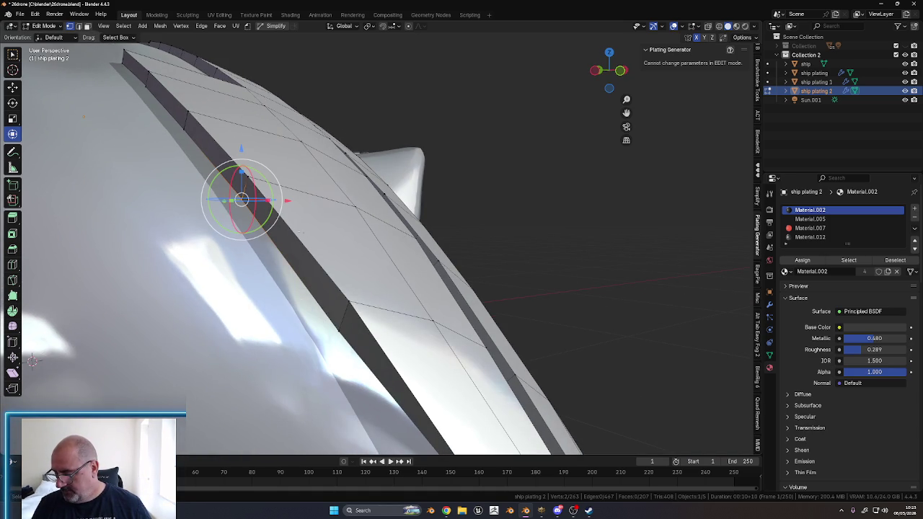
pyautogui.press('m')
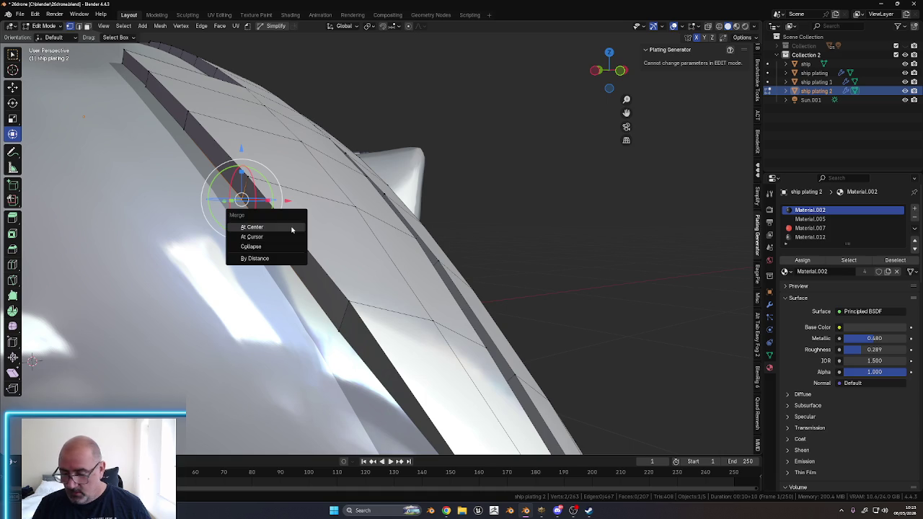
pyautogui.click(289, 229)
pyautogui.moveTo(289, 229); pyautogui.dragTo(239, 298, button='middle')
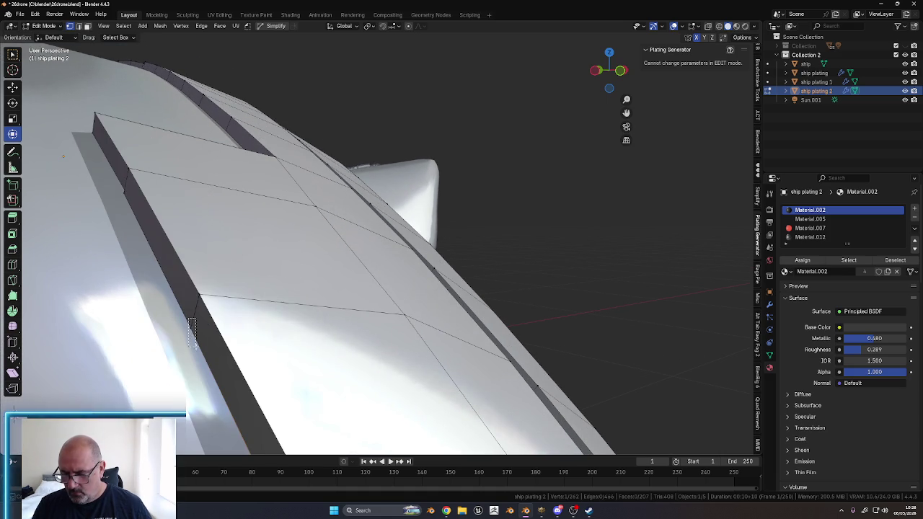
# Merge the stray edge vertex and the kink vertices At Center, down to 260 vertices
pyautogui.moveTo(192, 344); pyautogui.dragTo(195, 348)
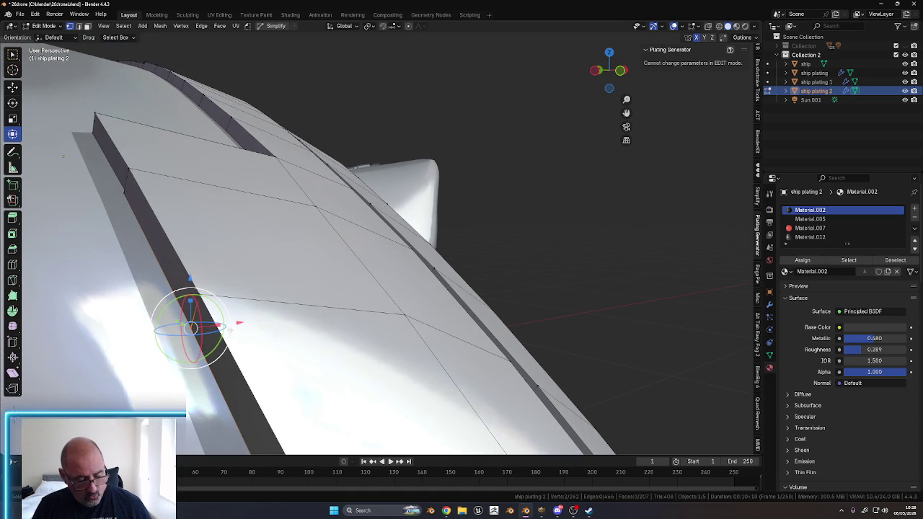
pyautogui.press('m')
pyautogui.click(190, 326)
pyautogui.moveTo(232, 329); pyautogui.dragTo(214, 231, button='middle')
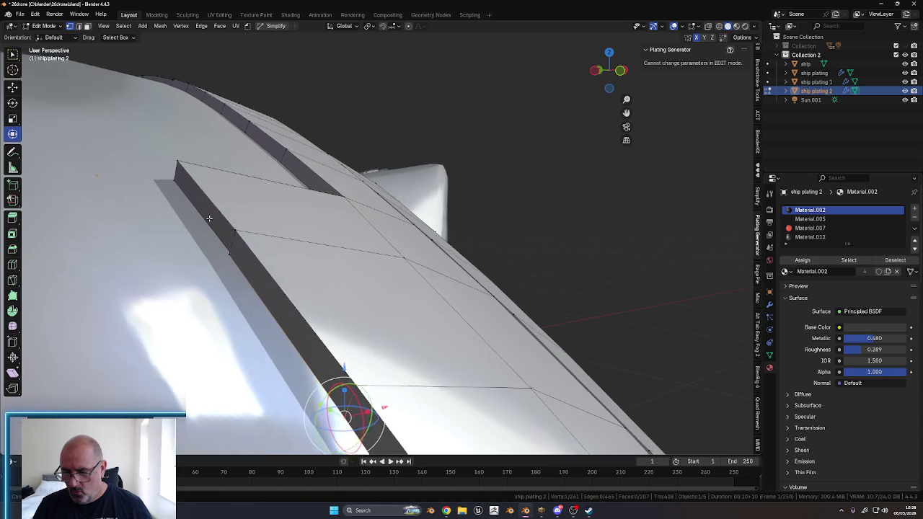
pyautogui.moveTo(180, 184); pyautogui.dragTo(496, 363, button='middle')
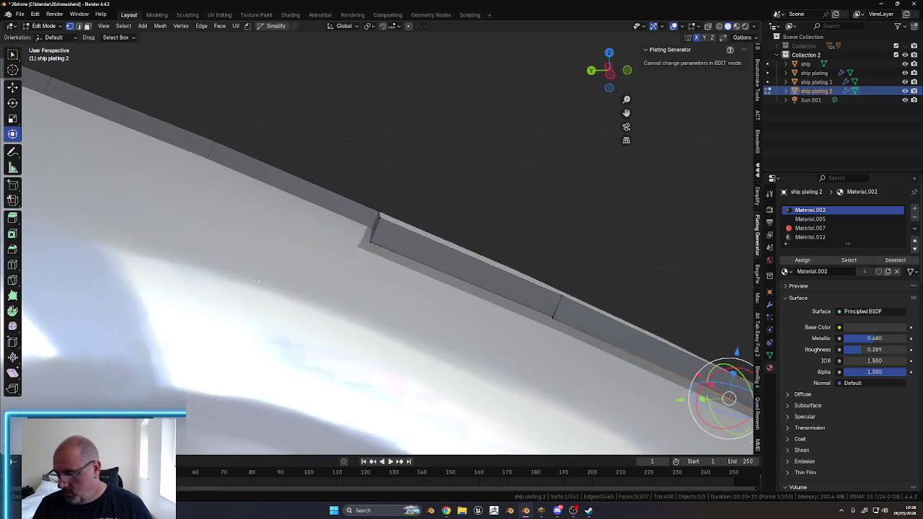
pyautogui.click(577, 322)
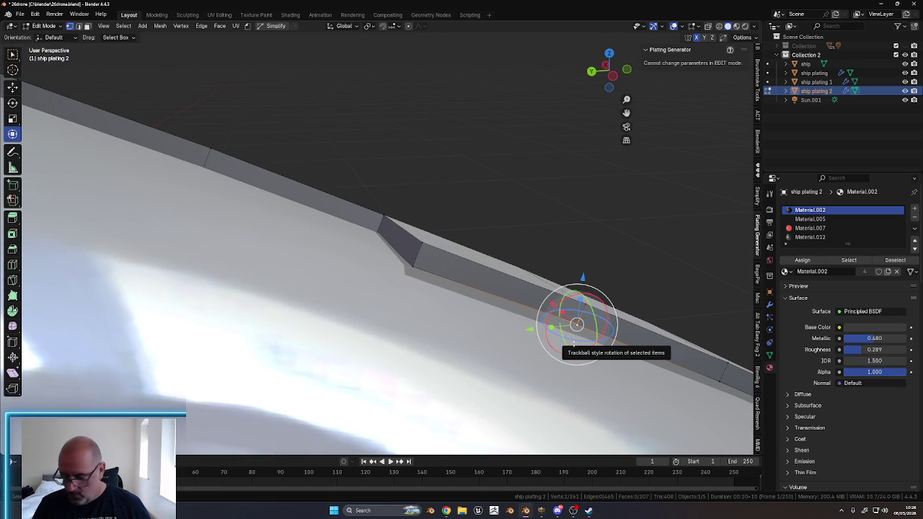
pyautogui.press('m')
pyautogui.click(574, 347)
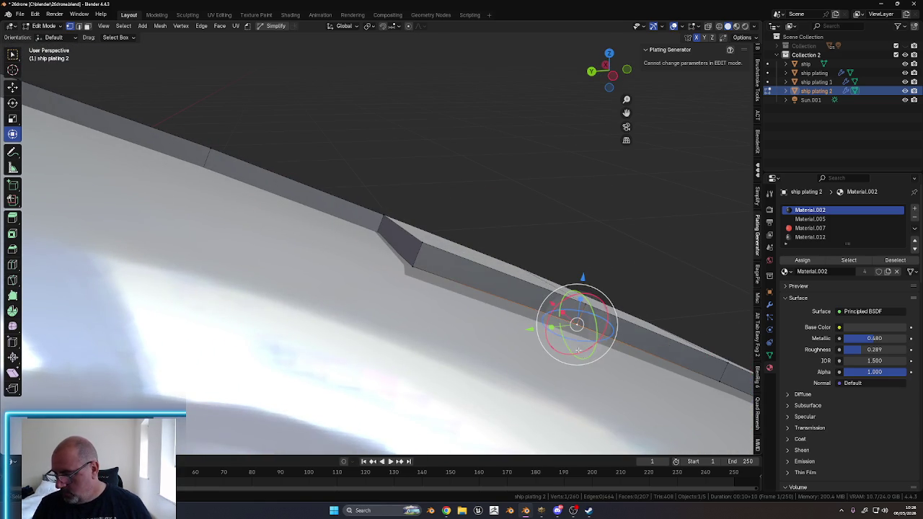
pyautogui.moveTo(573, 346); pyautogui.dragTo(505, 347, button='middle')
pyautogui.moveTo(573, 356)
pyautogui.mouseDown(button='middle')
pyautogui.moveTo(420, 277)
pyautogui.moveTo(431, 303)
pyautogui.moveTo(400, 288)
pyautogui.mouseUp(button='middle')
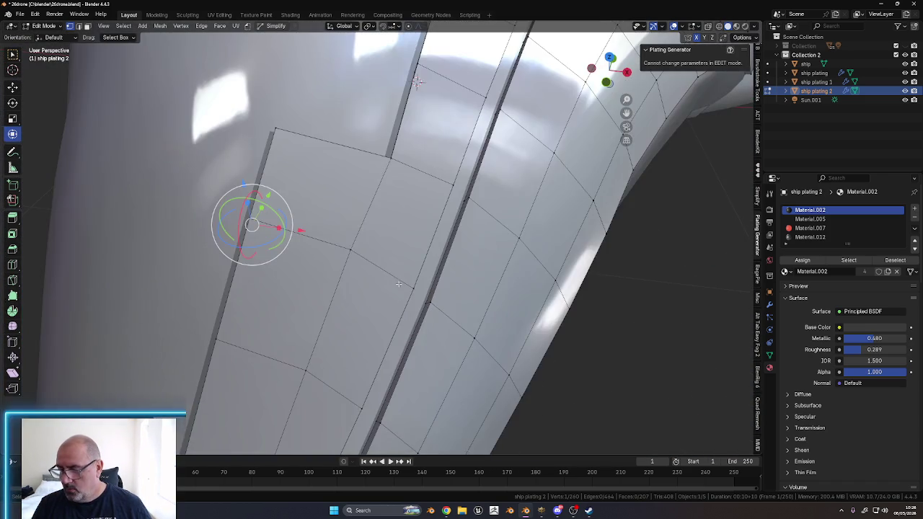
# Turn on X-Ray and add a four-vertex edge strip beside the plating panel
pyautogui.scroll(-2, 400, 288)
pyautogui.scroll(-5, 401, 290)
pyautogui.moveTo(401, 289)
pyautogui.mouseDown(button='middle')
pyautogui.moveTo(402, 312)
pyautogui.moveTo(389, 301)
pyautogui.mouseUp(button='middle')
pyautogui.scroll(3, 403, 305)
pyautogui.moveTo(333, 279)
pyautogui.mouseDown(button='middle')
pyautogui.moveTo(311, 242)
pyautogui.moveTo(595, 170)
pyautogui.mouseUp(button='middle')
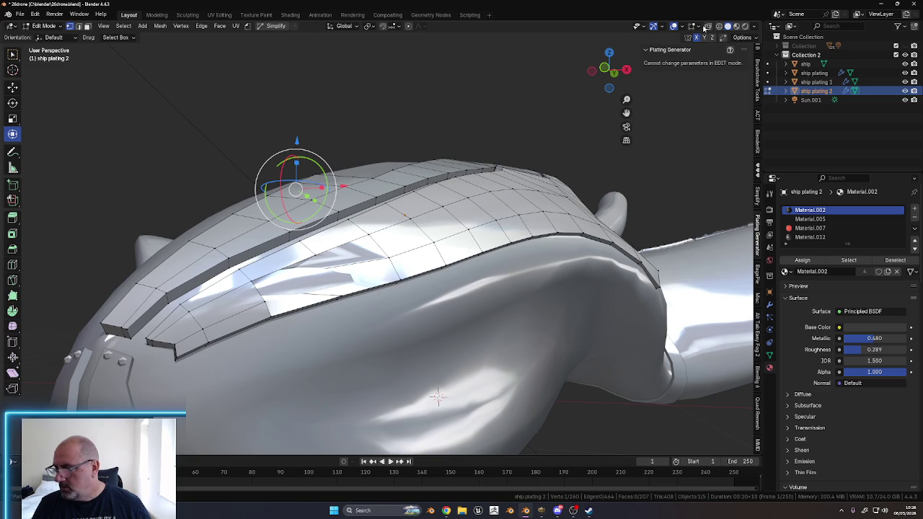
pyautogui.click(704, 27)
pyautogui.moveTo(438, 395)
pyautogui.mouseDown(button='middle')
pyautogui.moveTo(424, 315)
pyautogui.moveTo(459, 305)
pyautogui.moveTo(451, 311)
pyautogui.mouseUp(button='middle')
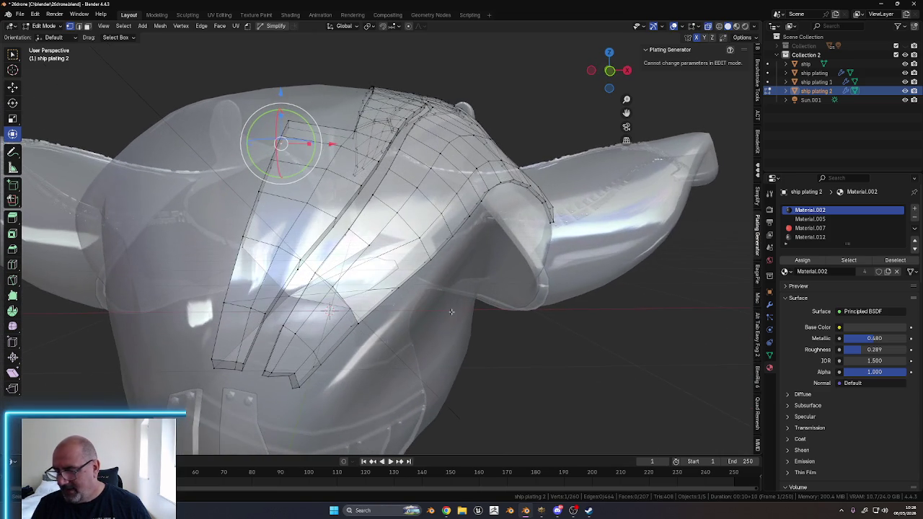
pyautogui.hotkey('ctrl', 'z')
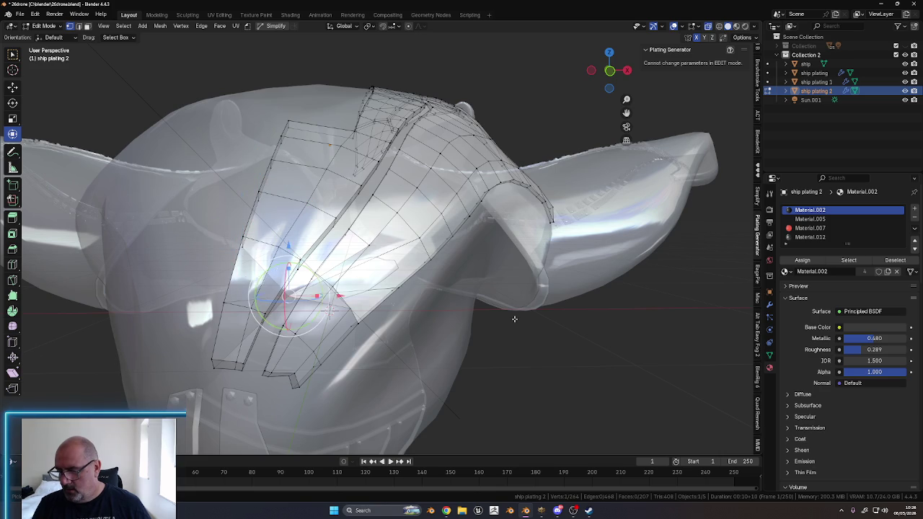
# Extend the new strip at its lower-left and select an edge on the plating strip
pyautogui.hotkey('ctrl', 'z')
pyautogui.moveTo(513, 318)
pyautogui.mouseDown(button='middle')
pyautogui.moveTo(445, 307)
pyautogui.moveTo(308, 248)
pyautogui.mouseUp(button='middle')
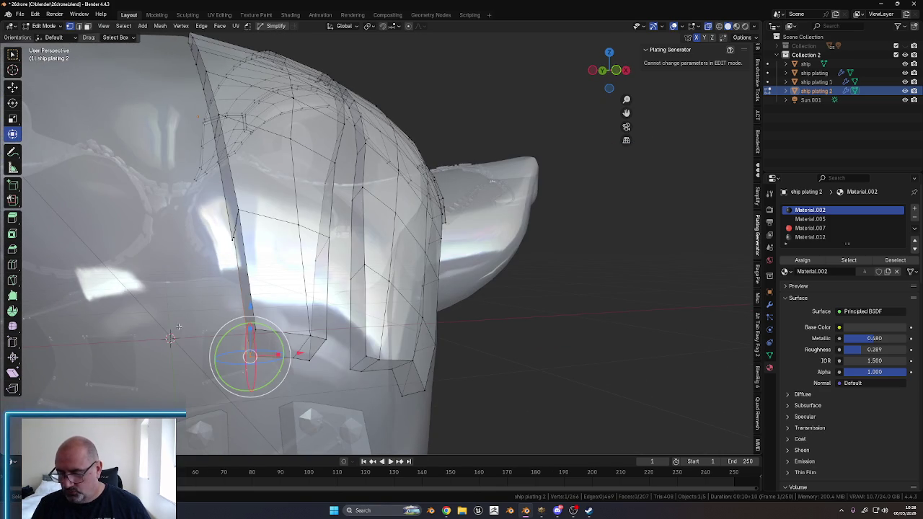
pyautogui.keyDown('shift'); pyautogui.moveTo(168, 317); pyautogui.dragTo(157, 303, button='middle'); pyautogui.keyUp('shift')
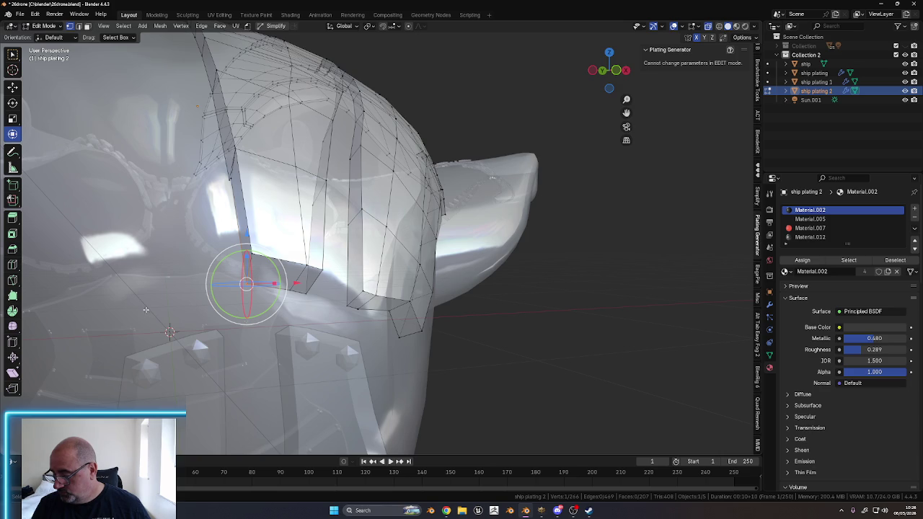
pyautogui.click(127, 315)
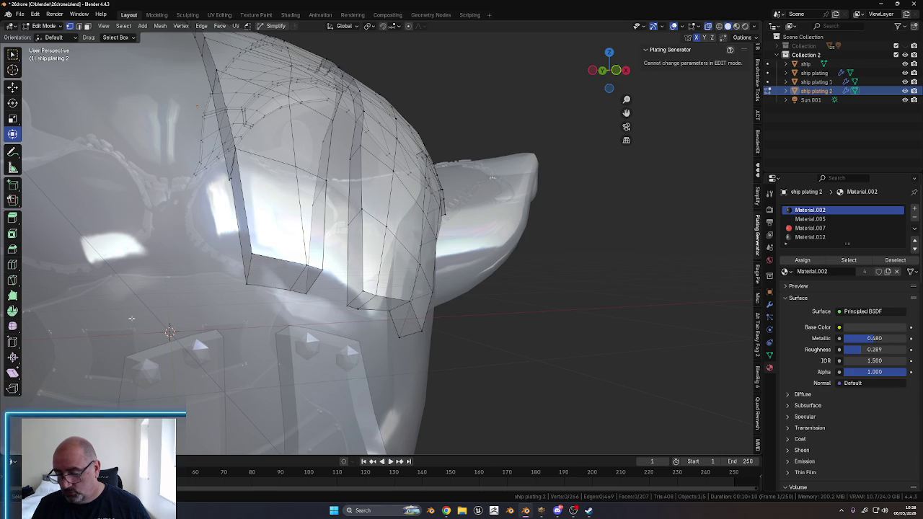
pyautogui.moveTo(210, 259); pyautogui.dragTo(222, 287, button='middle')
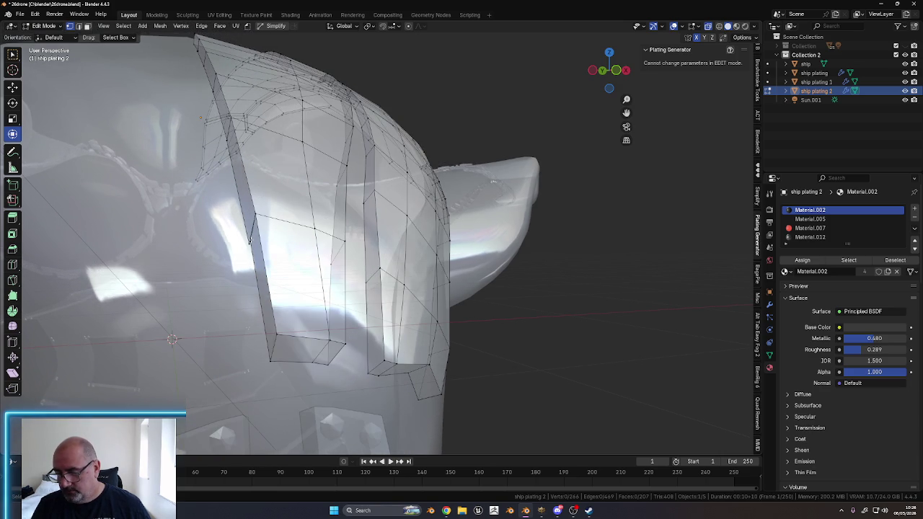
pyautogui.click(249, 242)
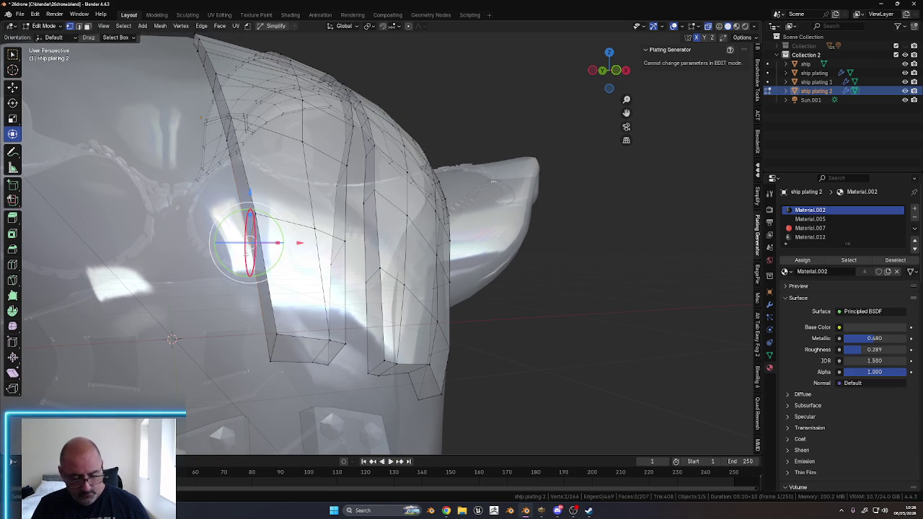
pyautogui.moveTo(250, 242)
pyautogui.mouseDown(button='middle')
pyautogui.moveTo(261, 339)
pyautogui.moveTo(233, 220)
pyautogui.mouseUp(button='middle')
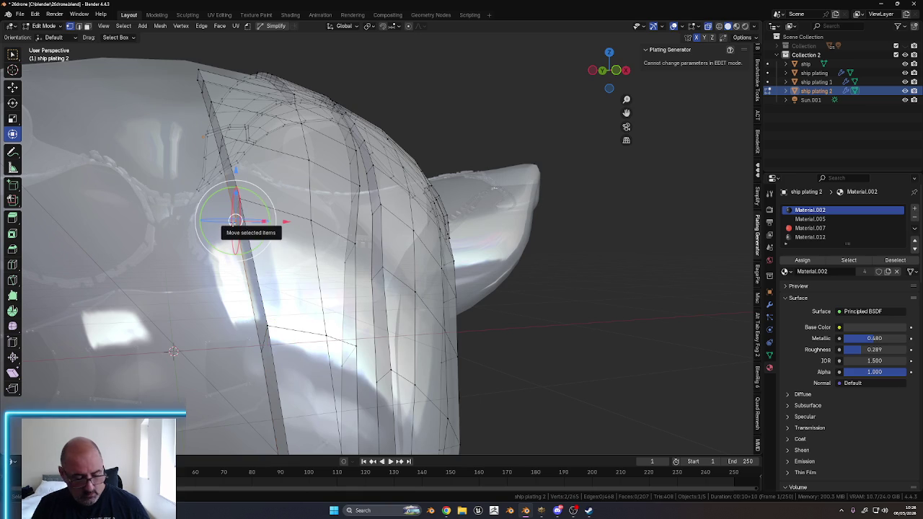
pyautogui.press('m')
pyautogui.keyDown('shift'); pyautogui.moveTo(220, 206); pyautogui.dragTo(226, 227, button='middle'); pyautogui.keyUp('shift')
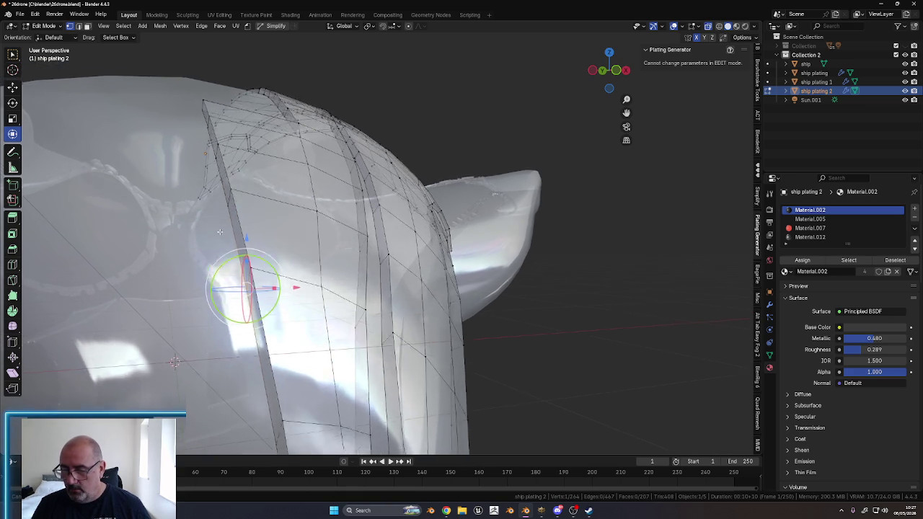
# Merge three pairs of stray strip vertices At Center, leaving 261 vertices and 207 faces
pyautogui.click(238, 235)
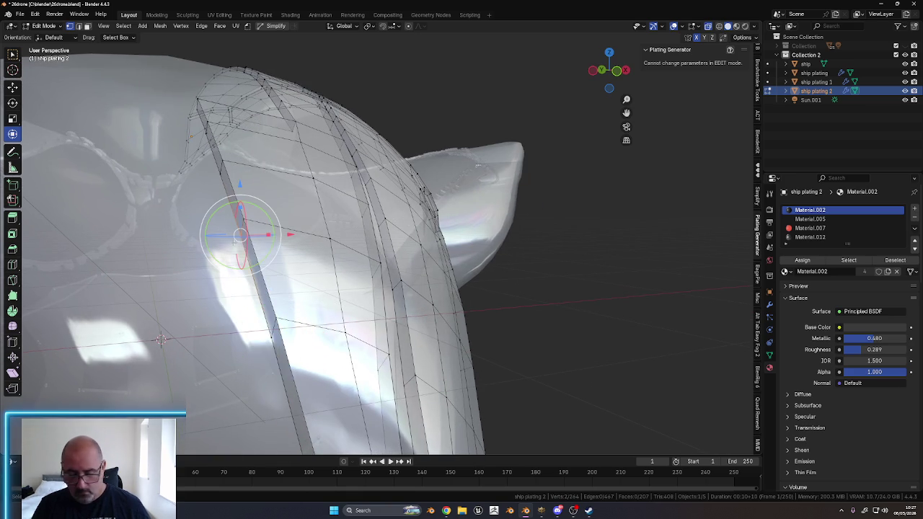
pyautogui.press('m')
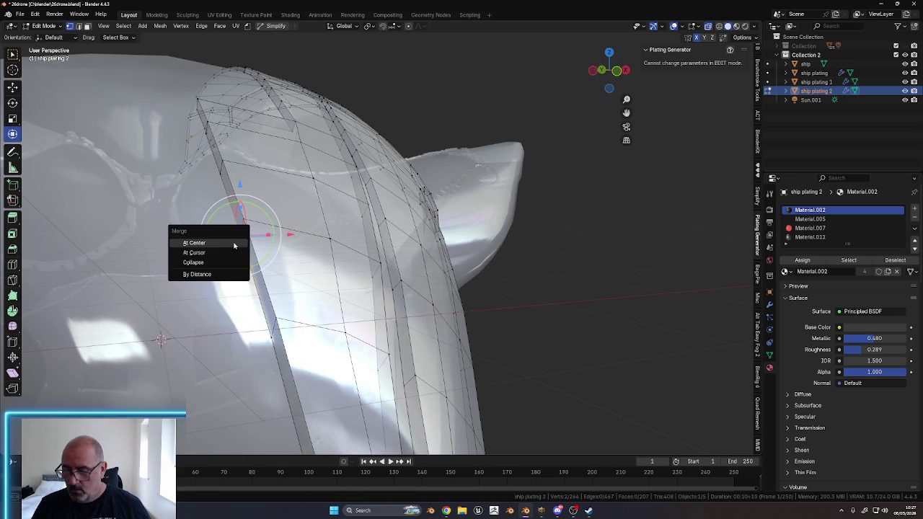
pyautogui.click(233, 246)
pyautogui.keyDown('shift'); pyautogui.moveTo(234, 245); pyautogui.dragTo(229, 217, button='middle'); pyautogui.keyUp('shift')
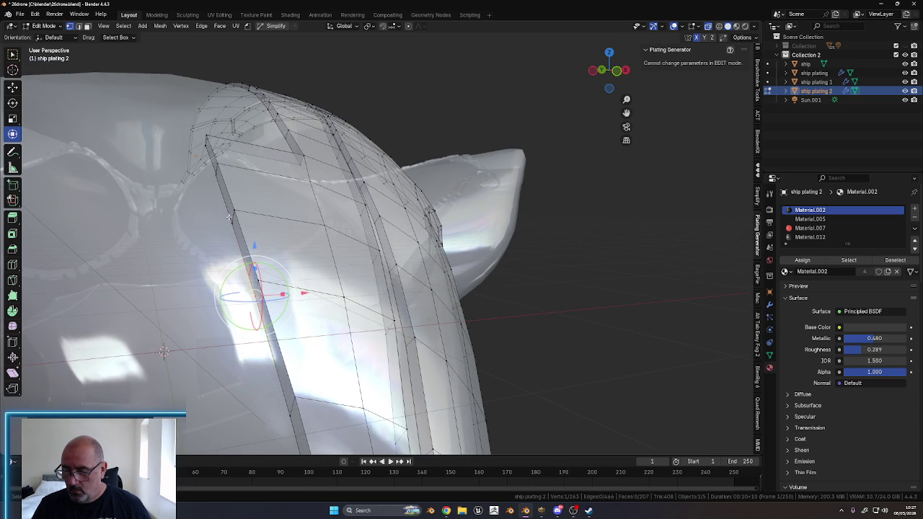
pyautogui.click(231, 224)
pyautogui.press('m')
pyautogui.click(213, 226)
pyautogui.moveTo(213, 199); pyautogui.dragTo(216, 200, button='middle')
pyautogui.click(258, 268)
pyautogui.press('m')
pyautogui.click(258, 270)
pyautogui.moveTo(221, 224)
pyautogui.mouseDown(button='middle')
pyautogui.moveTo(219, 272)
pyautogui.moveTo(225, 265)
pyautogui.moveTo(325, 365)
pyautogui.moveTo(326, 379)
pyautogui.moveTo(320, 347)
pyautogui.moveTo(303, 373)
pyautogui.moveTo(370, 387)
pyautogui.mouseUp(button='middle')
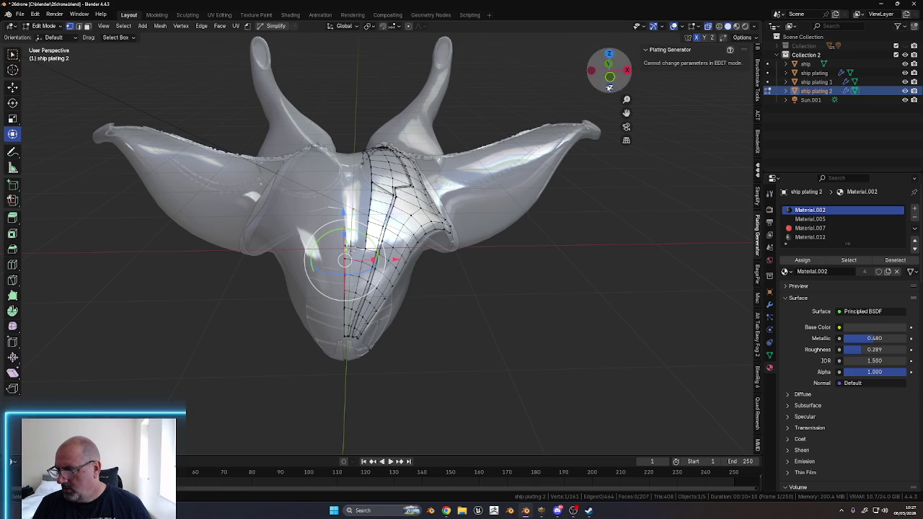
# View the ship from the front and switch to face select mode
pyautogui.click(609, 77)
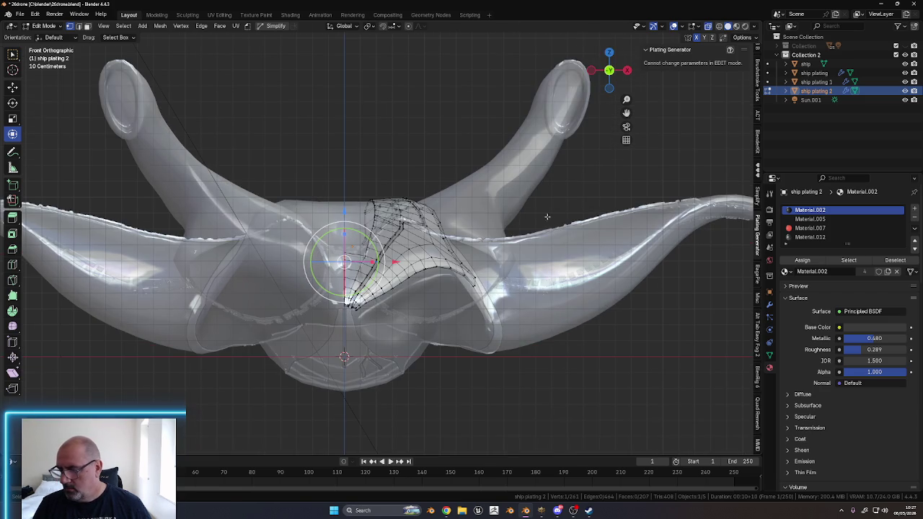
pyautogui.keyDown('shift'); pyautogui.scroll(-1, 490, 98); pyautogui.keyUp('shift')
pyautogui.keyDown('shift'); pyautogui.scroll(-1, 413, 209); pyautogui.keyUp('shift')
pyautogui.scroll(2, 412, 234)
pyautogui.scroll(3, 404, 217)
pyautogui.scroll(1, 389, 187)
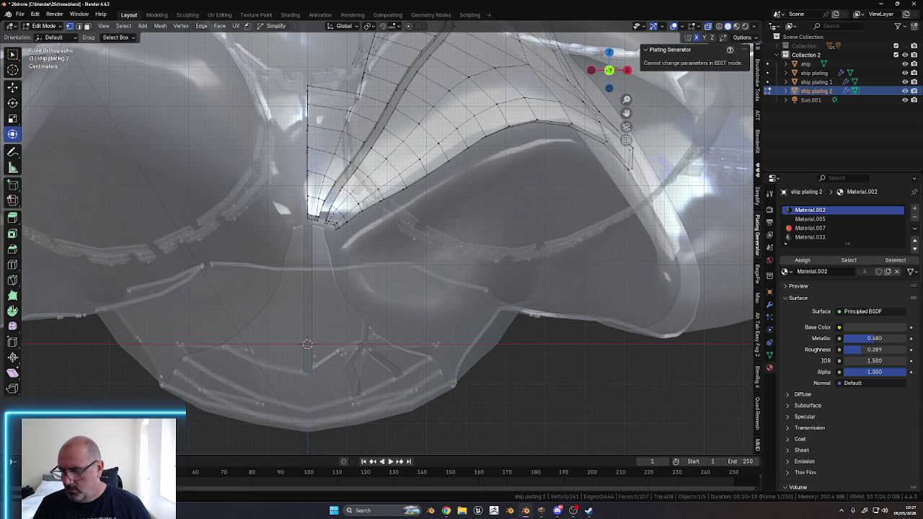
pyautogui.hotkey('ctrl', 'Tab')
pyautogui.click(402, 252)
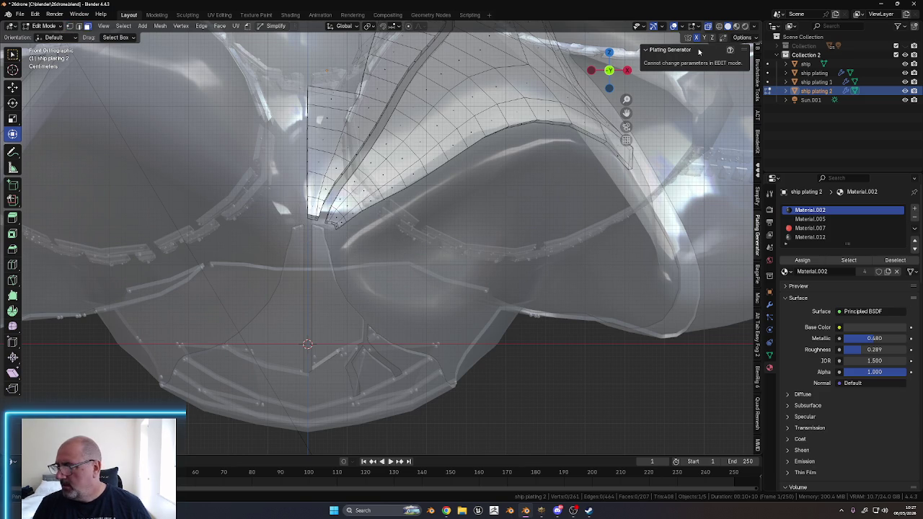
pyautogui.moveTo(498, 169)
pyautogui.mouseDown(button='middle')
pyautogui.moveTo(480, 151)
pyautogui.moveTo(478, 162)
pyautogui.moveTo(705, 175)
pyautogui.mouseUp(button='middle')
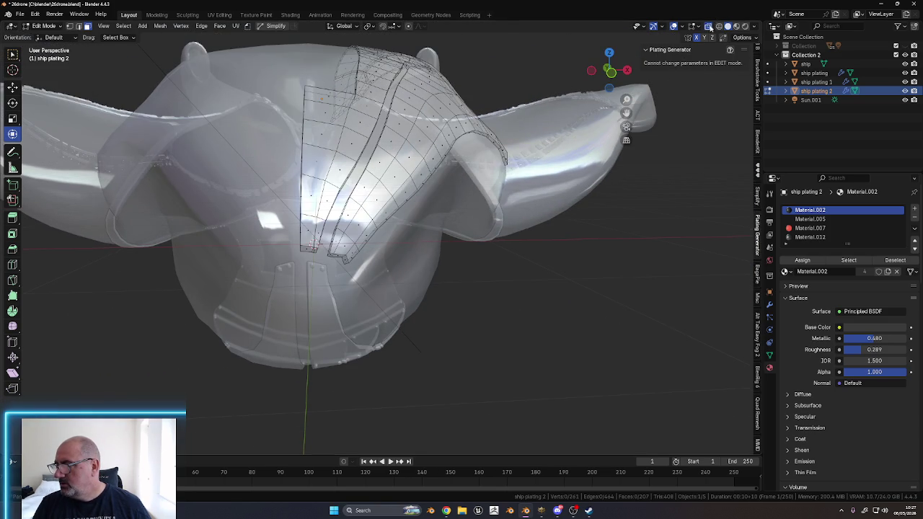
# Turn off X-Ray, select all of the plating, and return to Object Mode
pyautogui.hotkey('alt', 'z')
pyautogui.moveTo(504, 276)
pyautogui.mouseDown(button='middle')
pyautogui.moveTo(499, 260)
pyautogui.moveTo(476, 265)
pyautogui.moveTo(519, 258)
pyautogui.moveTo(552, 266)
pyautogui.moveTo(705, 107)
pyautogui.mouseUp(button='middle')
pyautogui.press('a')
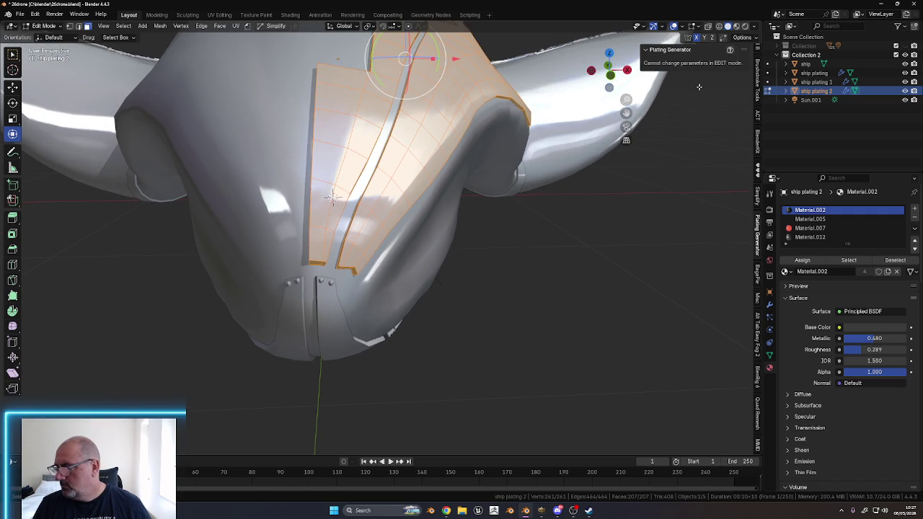
pyautogui.moveTo(650, 116); pyautogui.dragTo(674, 65, button='middle')
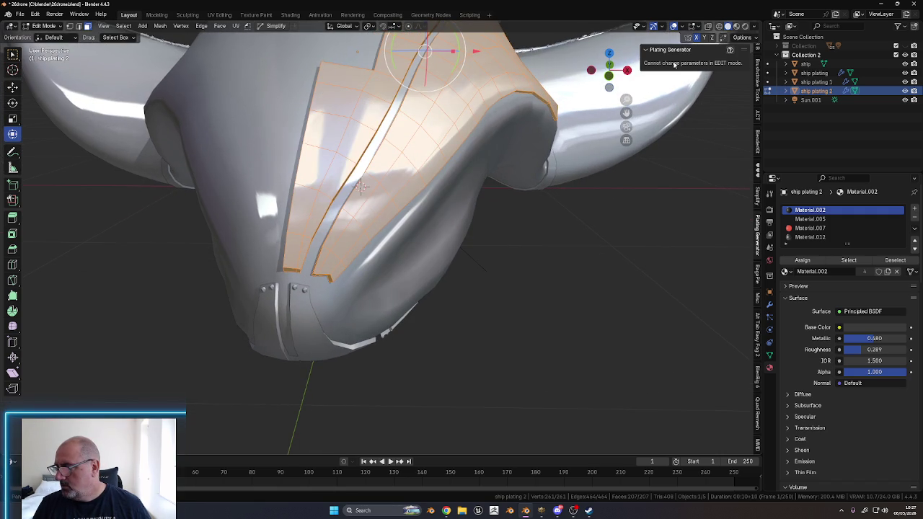
pyautogui.press('Tab')
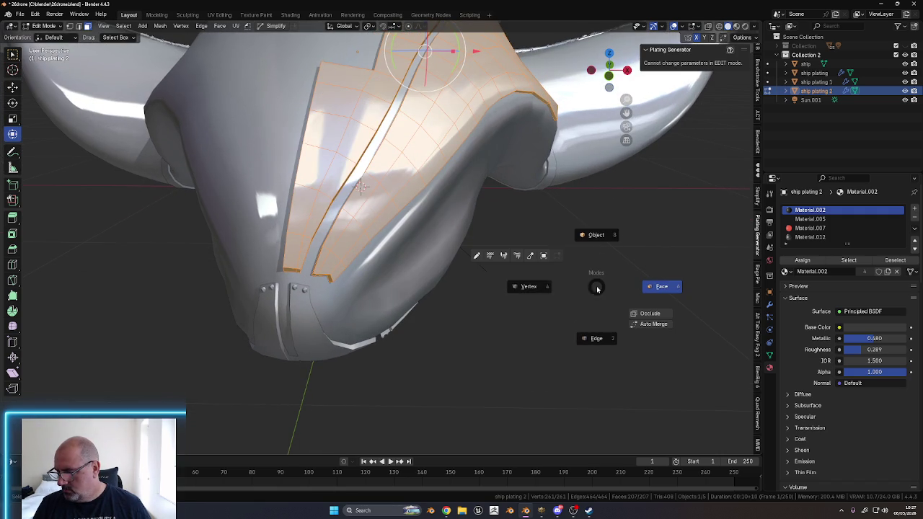
pyautogui.click(545, 287)
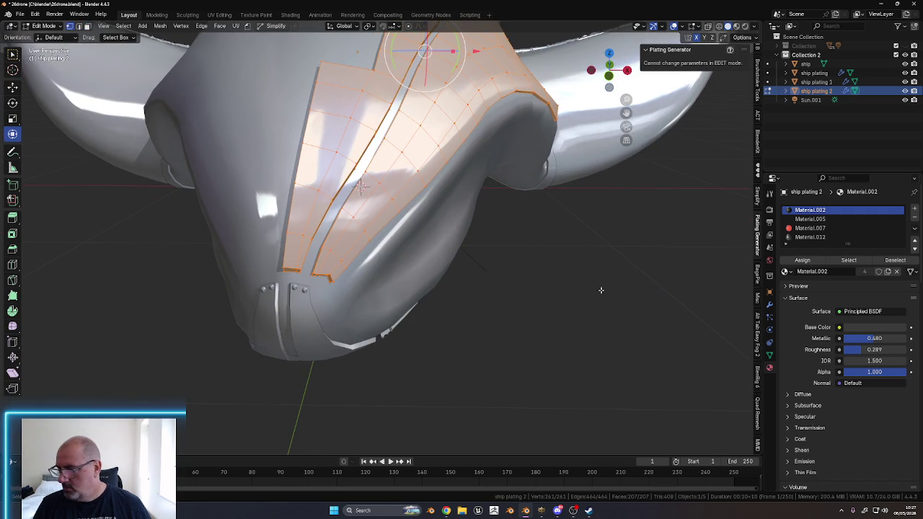
pyautogui.moveTo(601, 293); pyautogui.dragTo(591, 282, button='middle')
pyautogui.press('Tab')
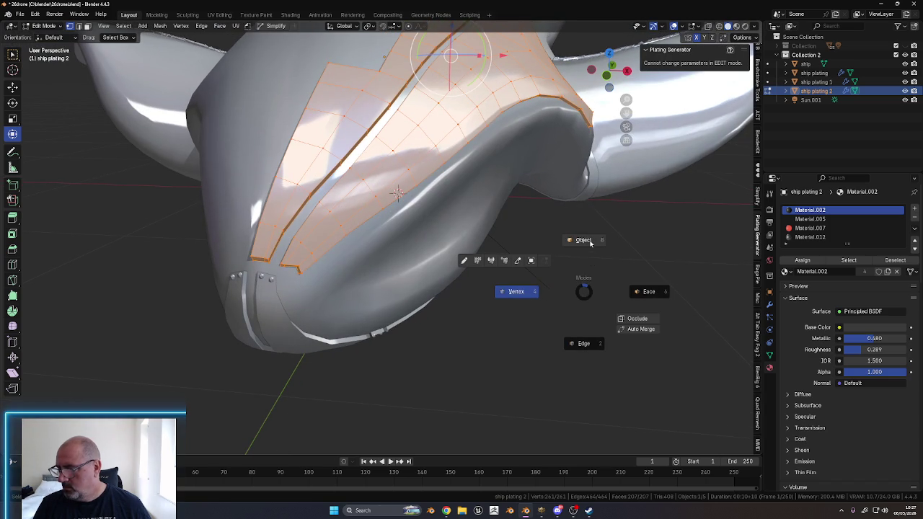
pyautogui.click(590, 243)
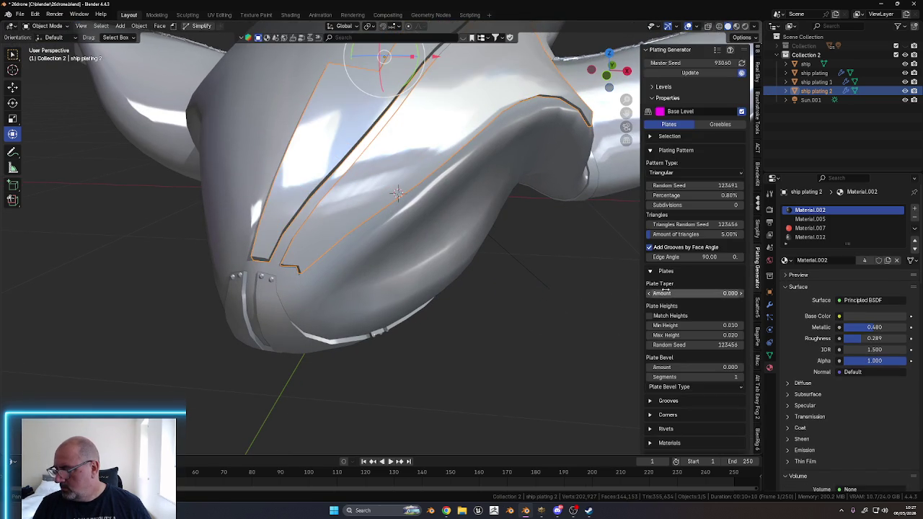
# Expand Rivets, toggle Use Rivets, orbit the plating, then collapse the Plating Generator panel
pyautogui.scroll(-2, 685, 319)
pyautogui.scroll(-1, 683, 322)
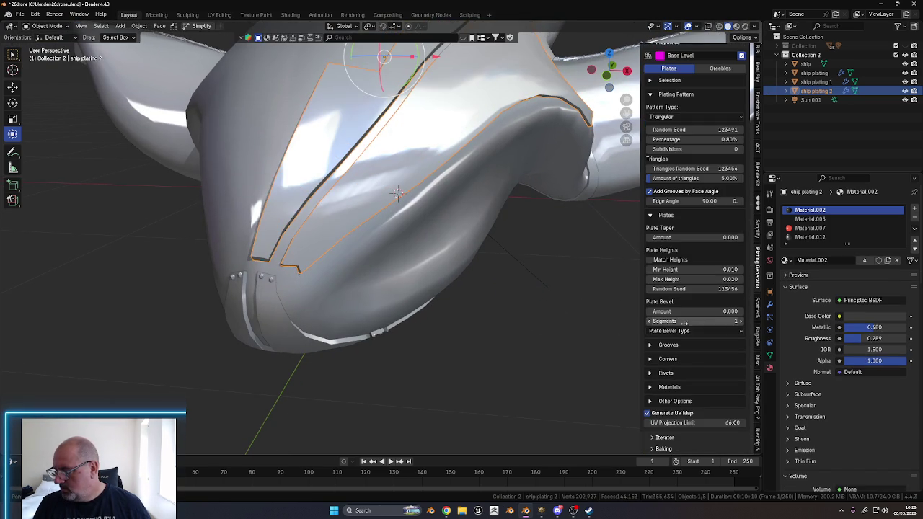
pyautogui.click(650, 373)
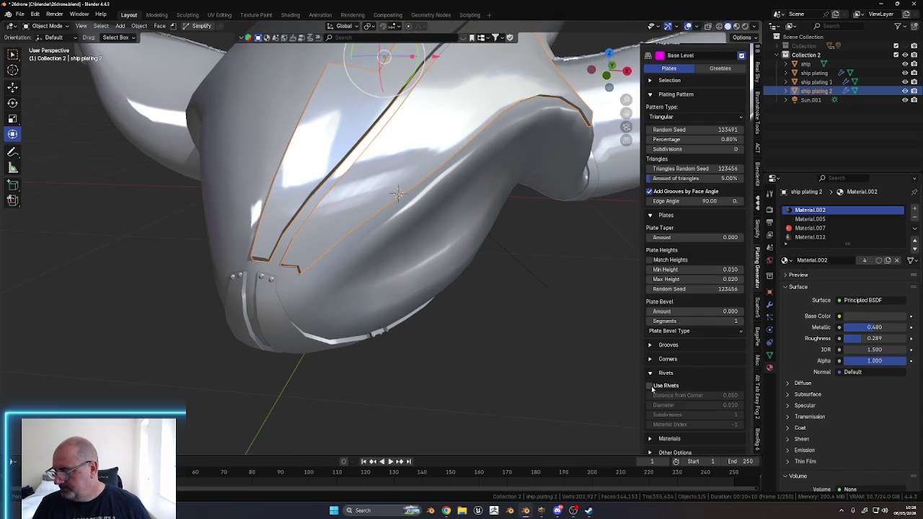
pyautogui.click(650, 385)
pyautogui.moveTo(596, 347)
pyautogui.mouseDown(button='middle')
pyautogui.moveTo(562, 272)
pyautogui.moveTo(561, 285)
pyautogui.moveTo(510, 272)
pyautogui.moveTo(526, 315)
pyautogui.moveTo(483, 313)
pyautogui.moveTo(485, 279)
pyautogui.moveTo(538, 308)
pyautogui.moveTo(544, 348)
pyautogui.moveTo(542, 333)
pyautogui.mouseUp(button='middle')
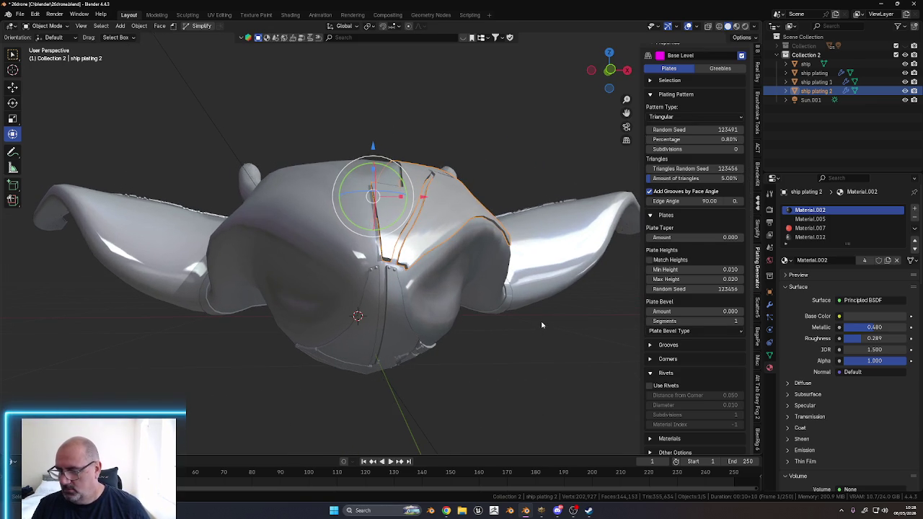
pyautogui.moveTo(550, 306); pyautogui.dragTo(542, 344, button='middle')
pyautogui.scroll(2, 543, 344)
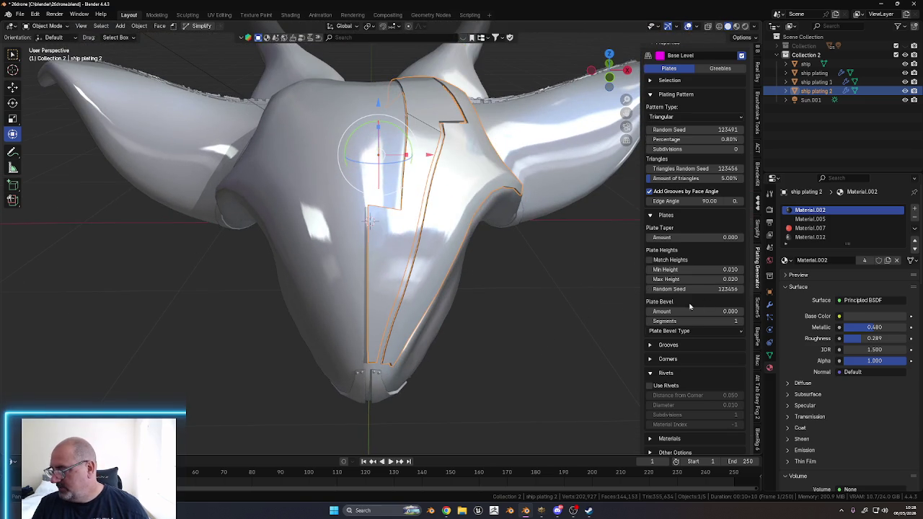
pyautogui.scroll(3, 653, 69)
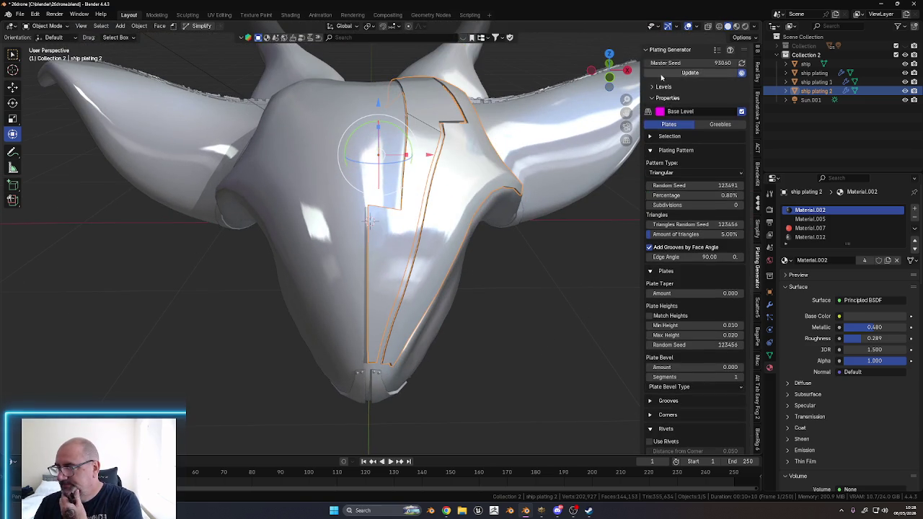
pyautogui.click(648, 49)
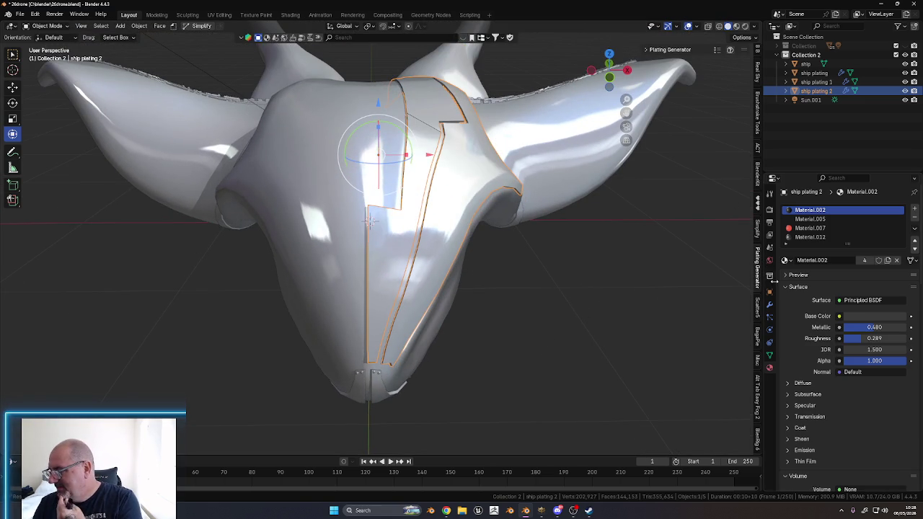
# Delete the Smooth by Angle modifier from ship plating 2
pyautogui.click(769, 305)
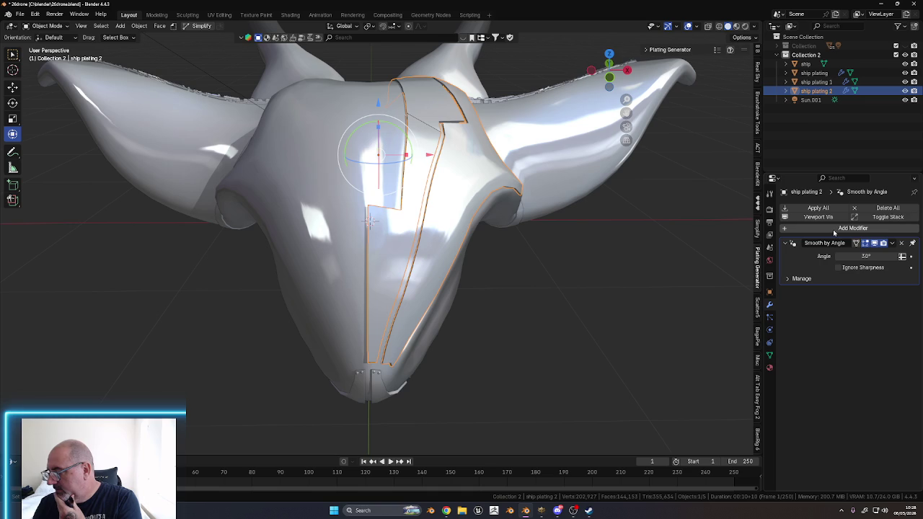
pyautogui.click(894, 246)
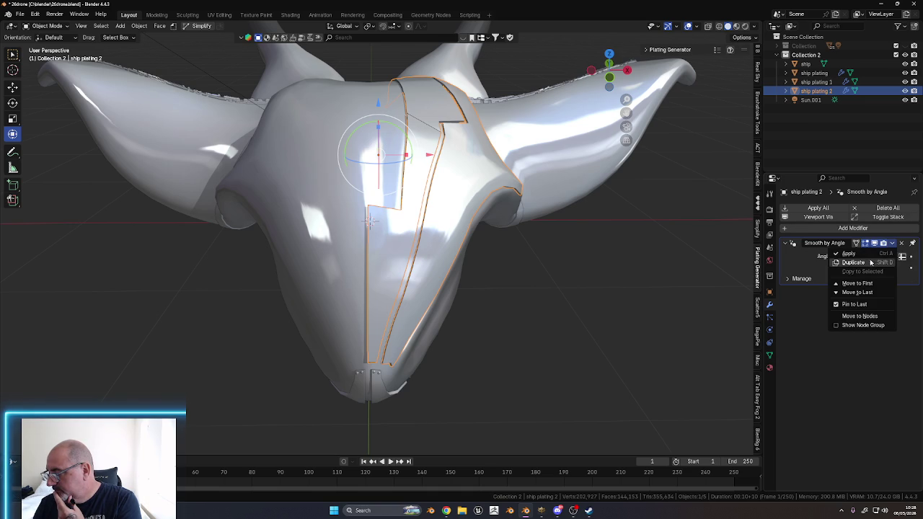
pyautogui.click(861, 252)
# Try a Mirror modifier with a slight X-axis stretch, then delete the Mirror modifier
pyautogui.click(848, 210)
pyautogui.moveTo(807, 209)
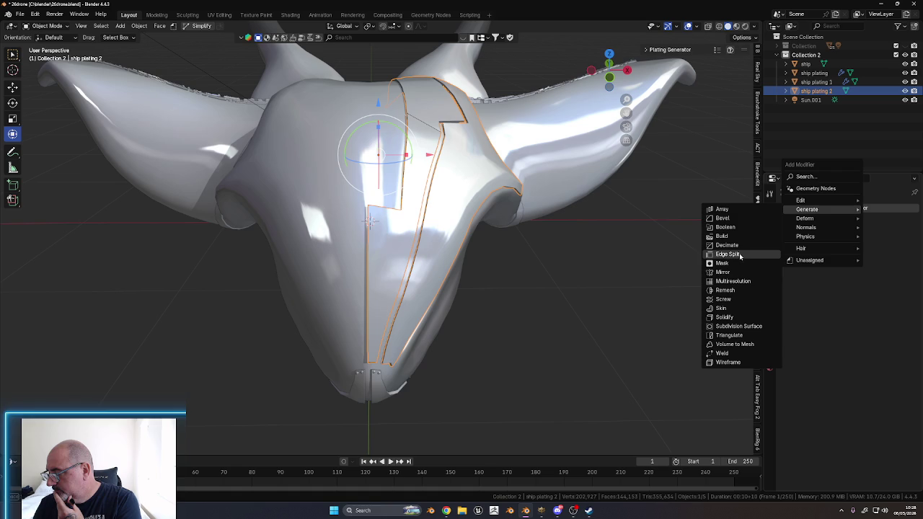
pyautogui.click(736, 272)
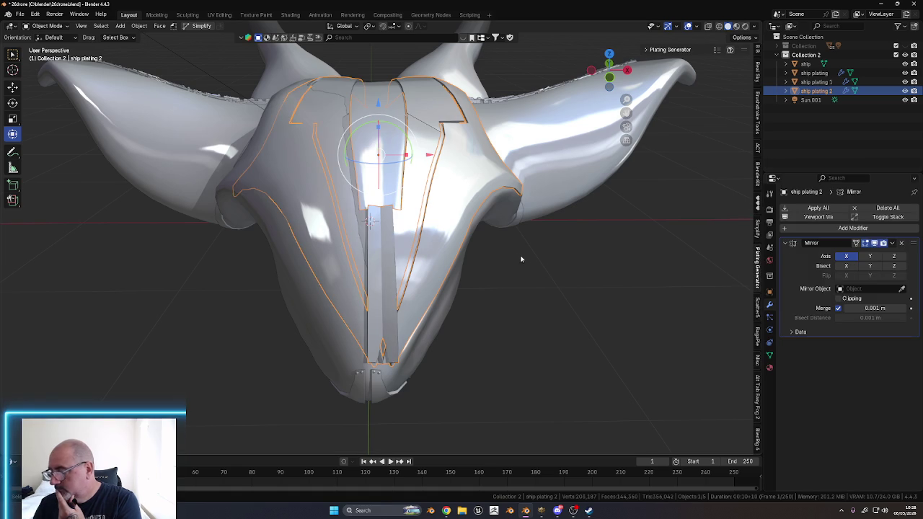
pyautogui.moveTo(562, 339)
pyautogui.mouseDown(button='middle')
pyautogui.moveTo(570, 303)
pyautogui.moveTo(533, 287)
pyautogui.moveTo(552, 264)
pyautogui.moveTo(528, 278)
pyautogui.moveTo(523, 302)
pyautogui.mouseUp(button='middle')
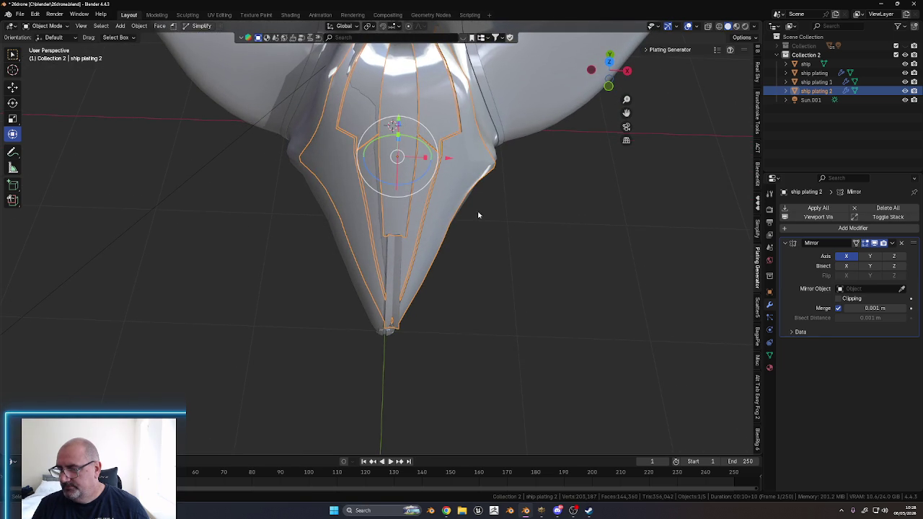
pyautogui.moveTo(426, 158); pyautogui.dragTo(428, 159)
pyautogui.moveTo(546, 266); pyautogui.dragTo(648, 276, button='middle')
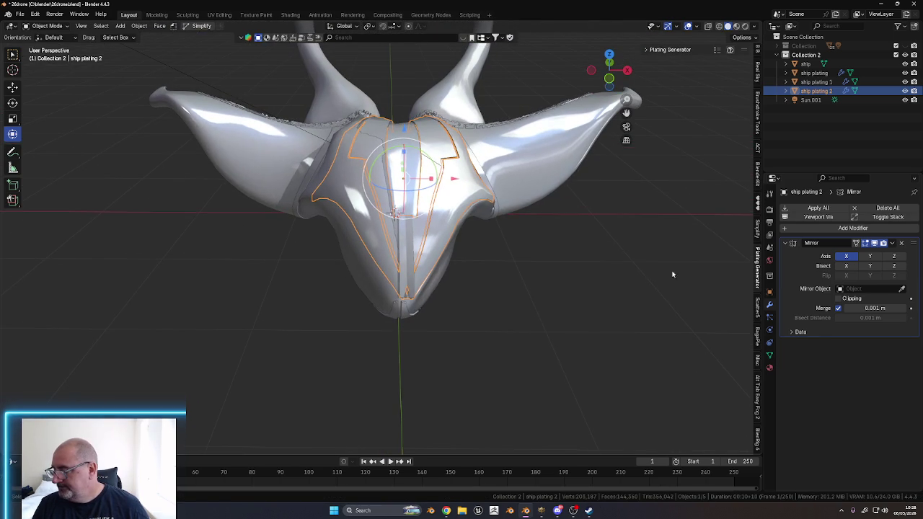
pyautogui.click(902, 243)
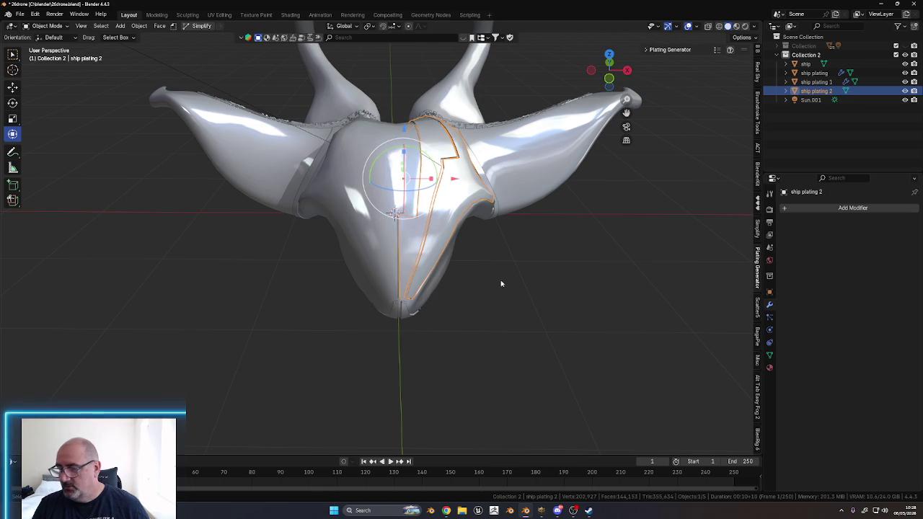
# In front view, duplicate the plating in place and mirror the copy across global X
pyautogui.moveTo(511, 250)
pyautogui.mouseDown(button='middle')
pyautogui.moveTo(518, 257)
pyautogui.moveTo(514, 249)
pyautogui.mouseUp(button='middle')
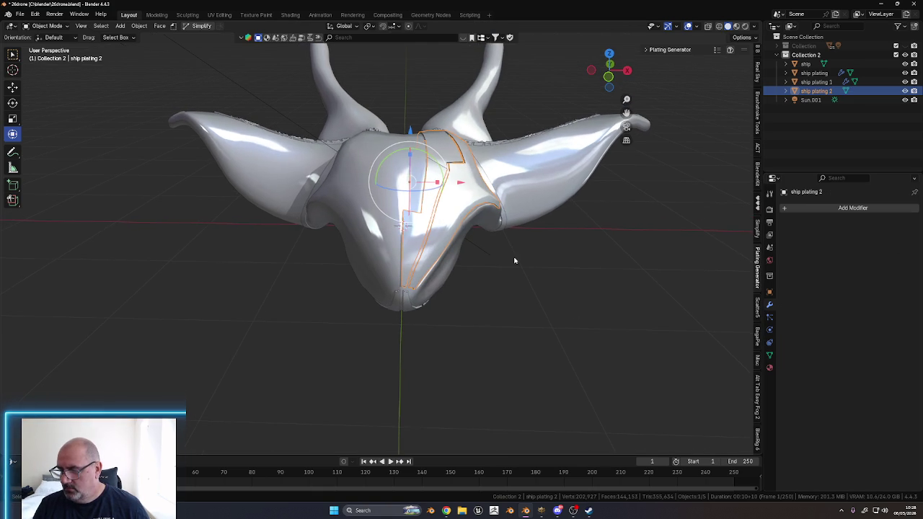
pyautogui.click(609, 74)
pyautogui.scroll(5, 476, 188)
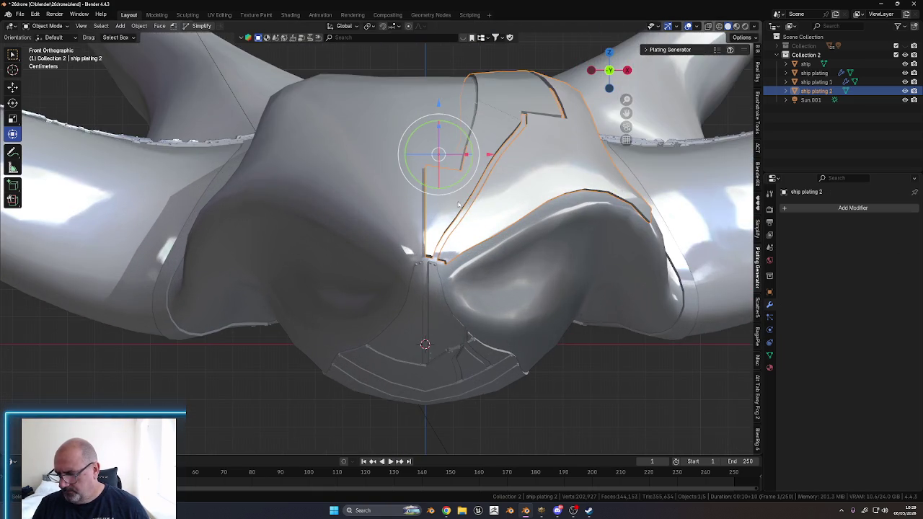
pyautogui.hotkey('shift', 'd')
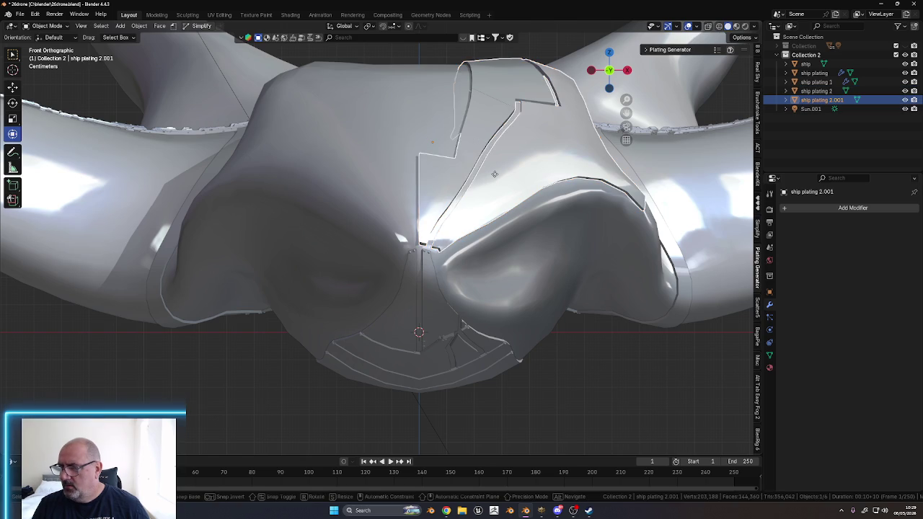
pyautogui.rightClick(495, 174)
pyautogui.rightClick(495, 177)
pyautogui.moveTo(462, 240)
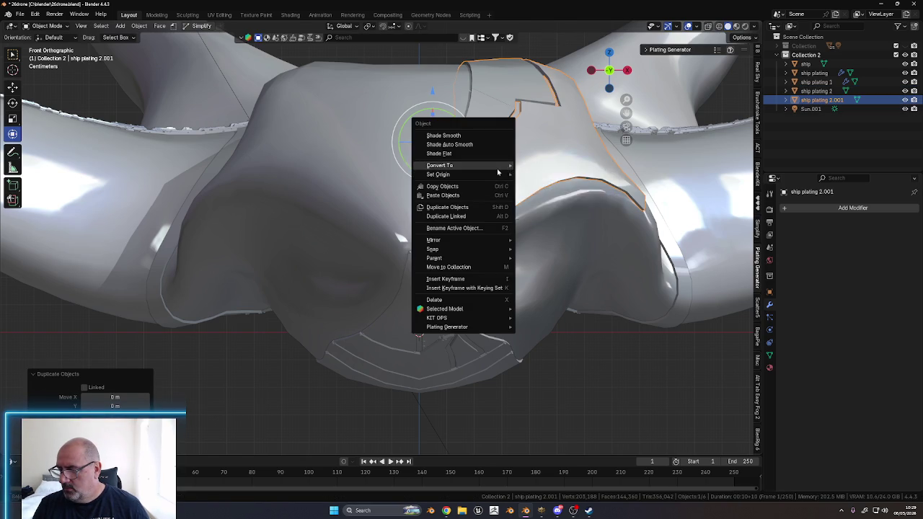
pyautogui.moveTo(433, 240)
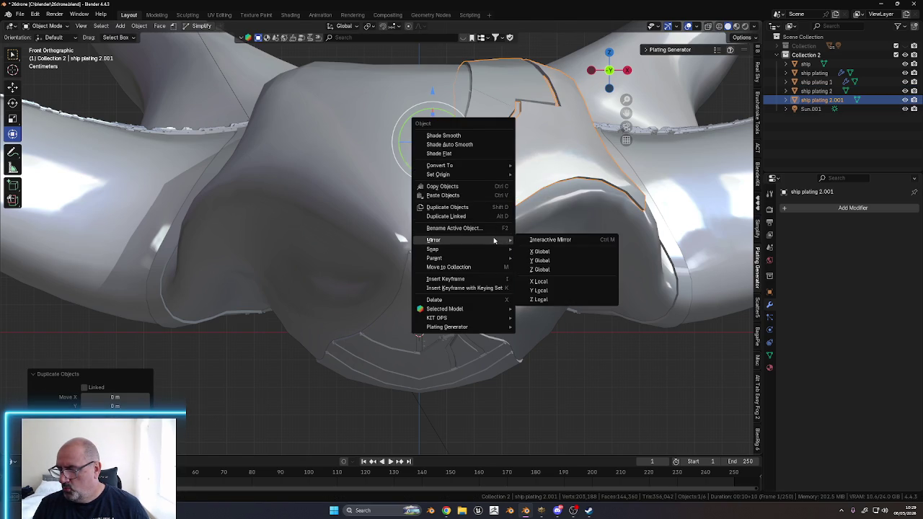
pyautogui.click(540, 251)
# Move the mirrored copy along X onto the opposite side of the nose
pyautogui.moveTo(446, 156); pyautogui.dragTo(448, 181, button='middle')
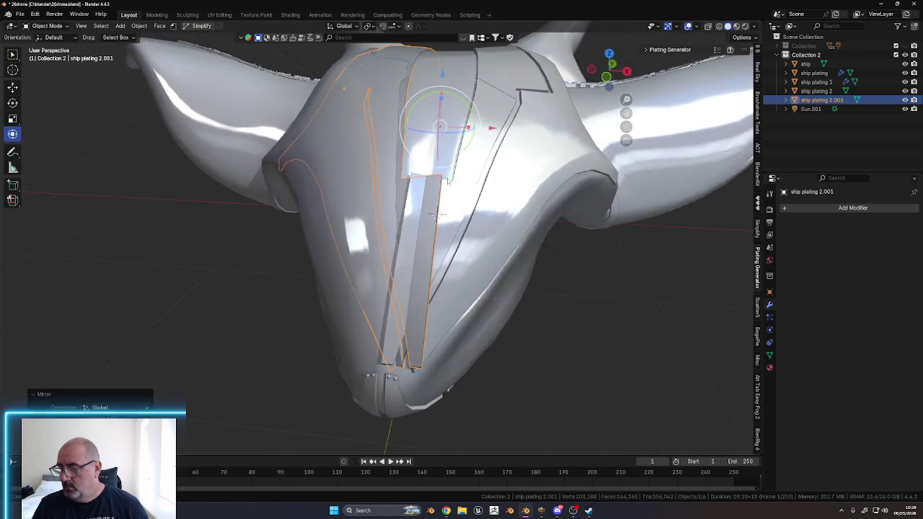
pyautogui.moveTo(438, 213)
pyautogui.mouseDown(button='middle')
pyautogui.moveTo(441, 220)
pyautogui.moveTo(424, 218)
pyautogui.mouseUp(button='middle')
pyautogui.press('g')
pyautogui.press('x')
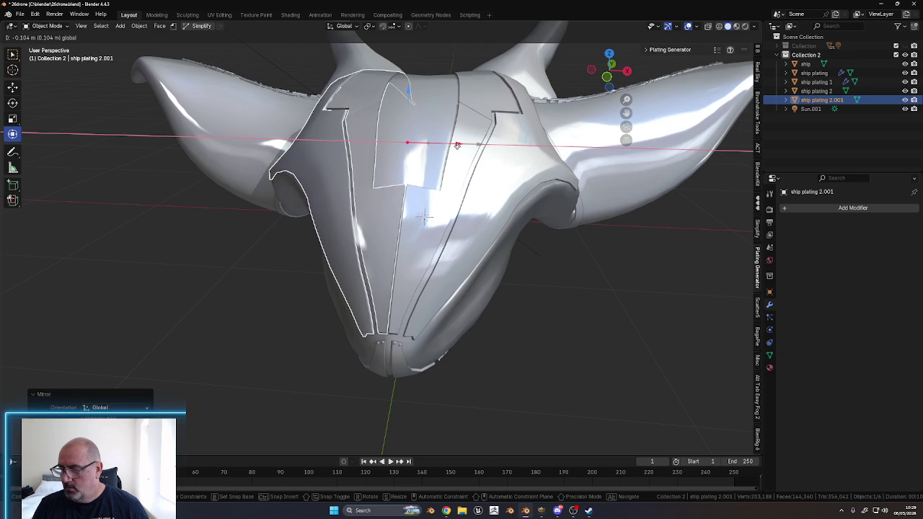
pyautogui.click(458, 145)
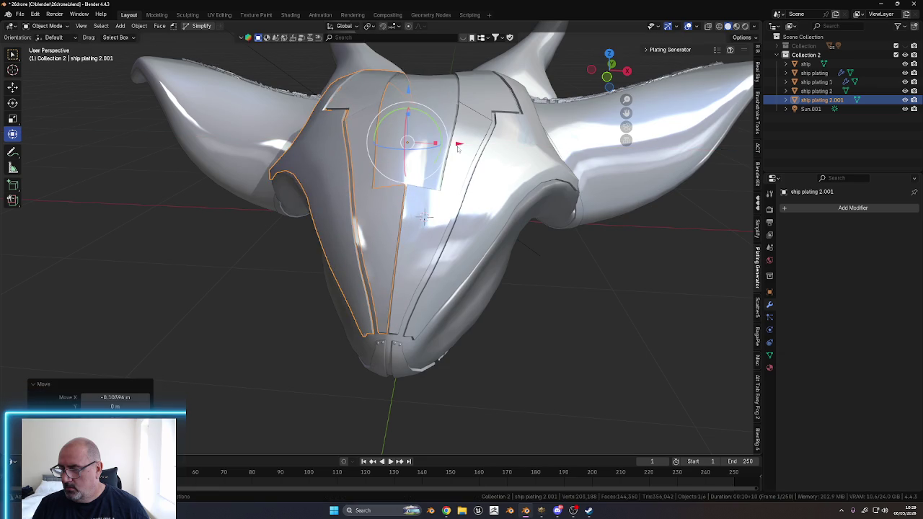
# Check the copy's fit against the hull in front orthographic view
pyautogui.moveTo(518, 238)
pyautogui.mouseDown(button='middle')
pyautogui.moveTo(526, 189)
pyautogui.moveTo(500, 192)
pyautogui.moveTo(502, 168)
pyautogui.moveTo(508, 228)
pyautogui.mouseUp(button='middle')
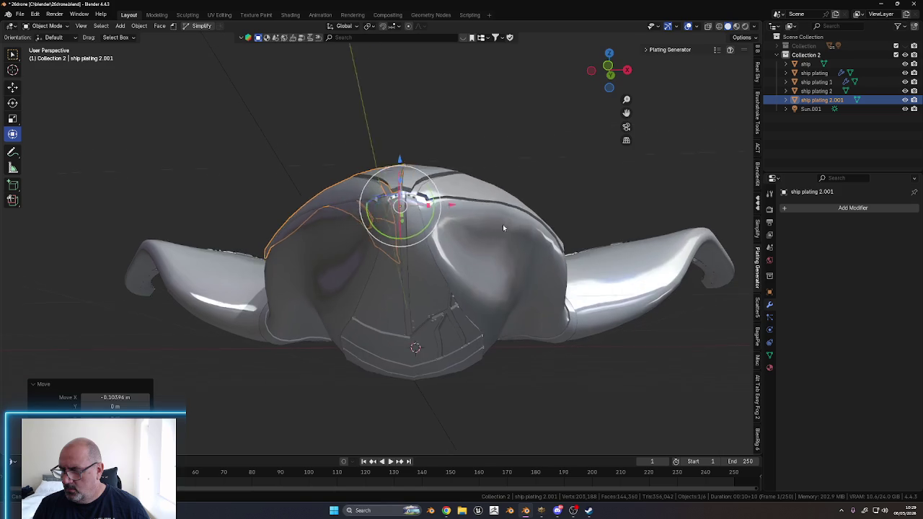
pyautogui.click(609, 67)
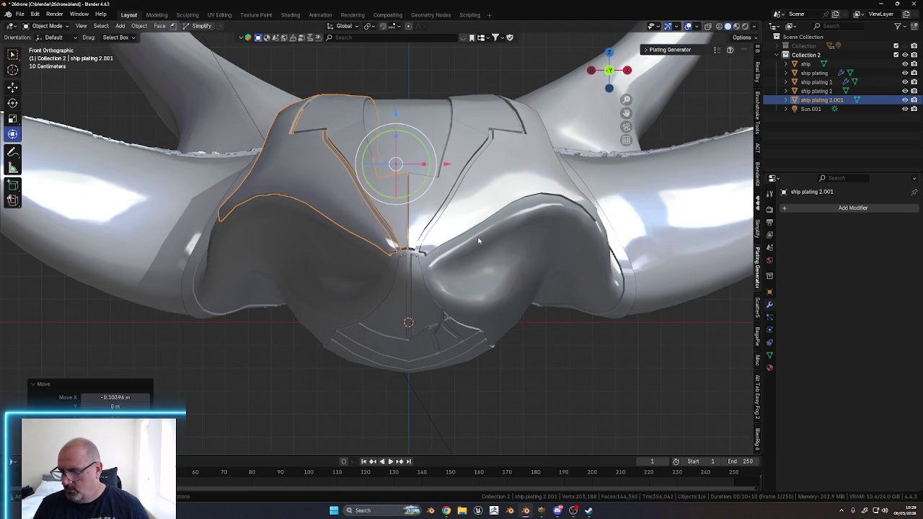
pyautogui.scroll(2, 459, 249)
pyautogui.scroll(2, 464, 252)
pyautogui.keyDown('shift'); pyautogui.scroll(-1, 454, 188); pyautogui.keyUp('shift')
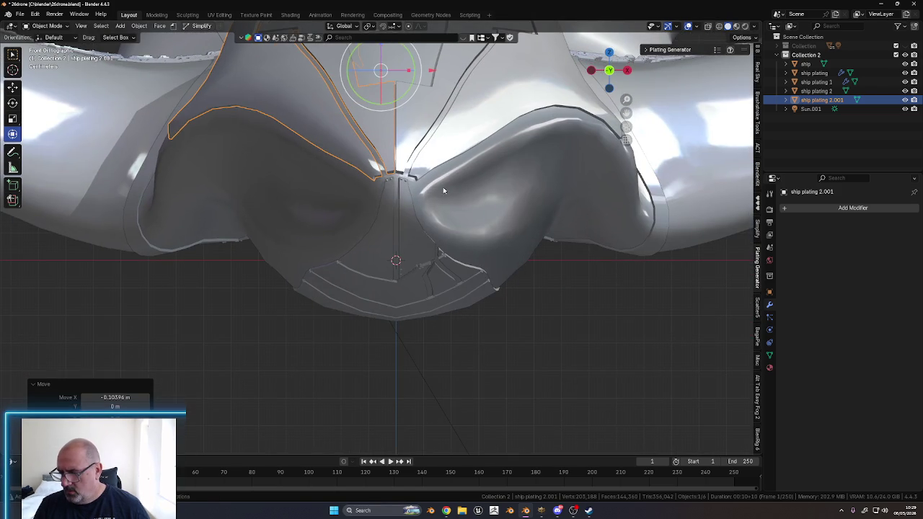
pyautogui.keyDown('shift'); pyautogui.moveTo(446, 174); pyautogui.dragTo(429, 213, button='middle'); pyautogui.keyUp('shift')
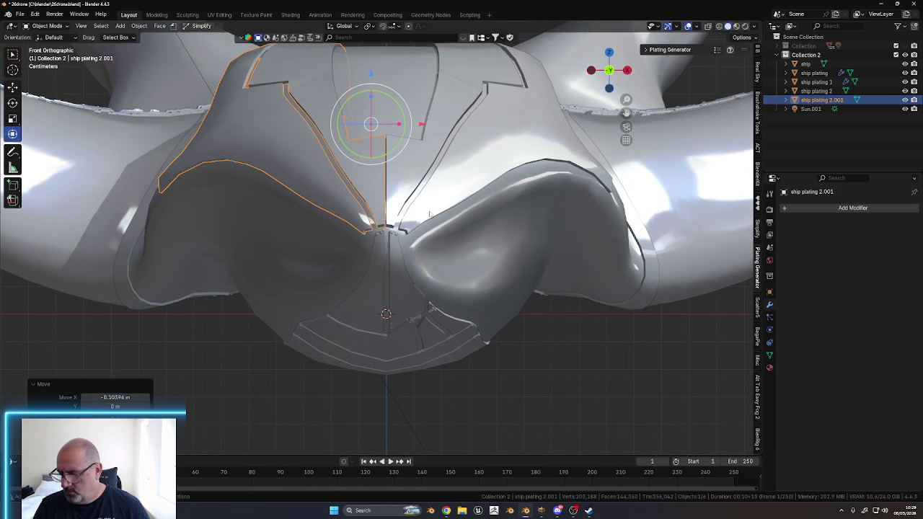
pyautogui.scroll(1, 403, 151)
pyautogui.scroll(1, 413, 149)
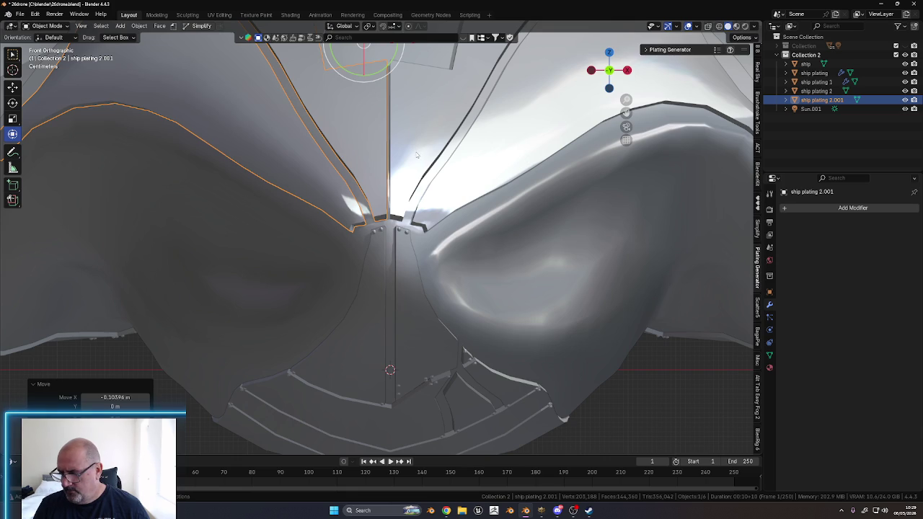
pyautogui.scroll(-2, 416, 157)
pyautogui.scroll(-3, 405, 172)
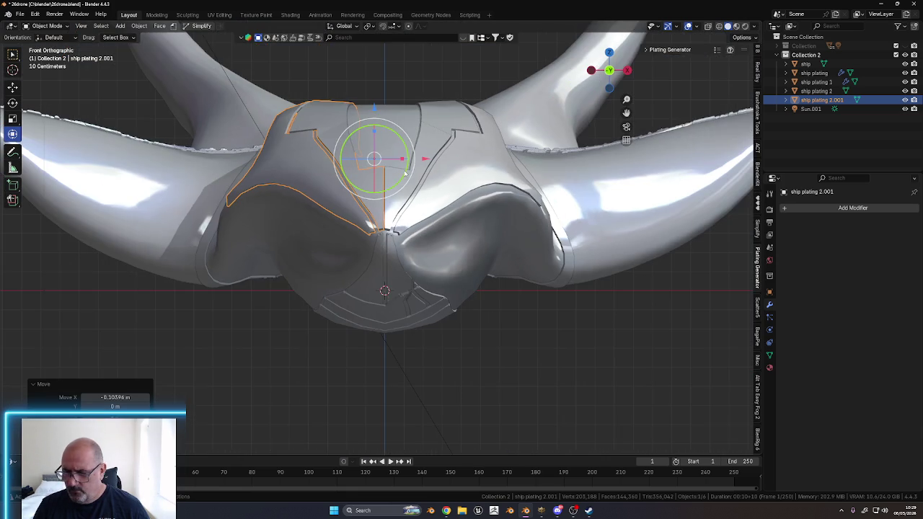
pyautogui.keyDown('shift'); pyautogui.moveTo(513, 335); pyautogui.dragTo(503, 233, button='middle'); pyautogui.keyUp('shift')
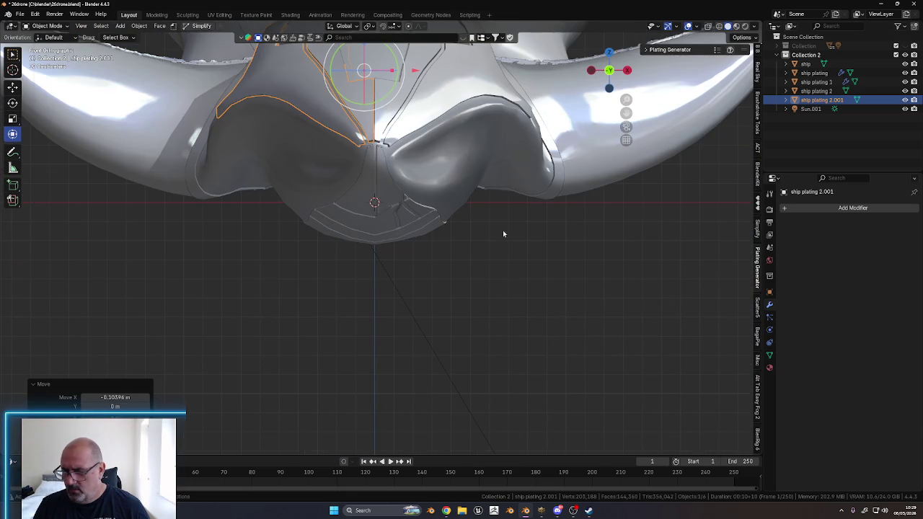
# Select both plating pieces and view them together in perspective
pyautogui.click(506, 274)
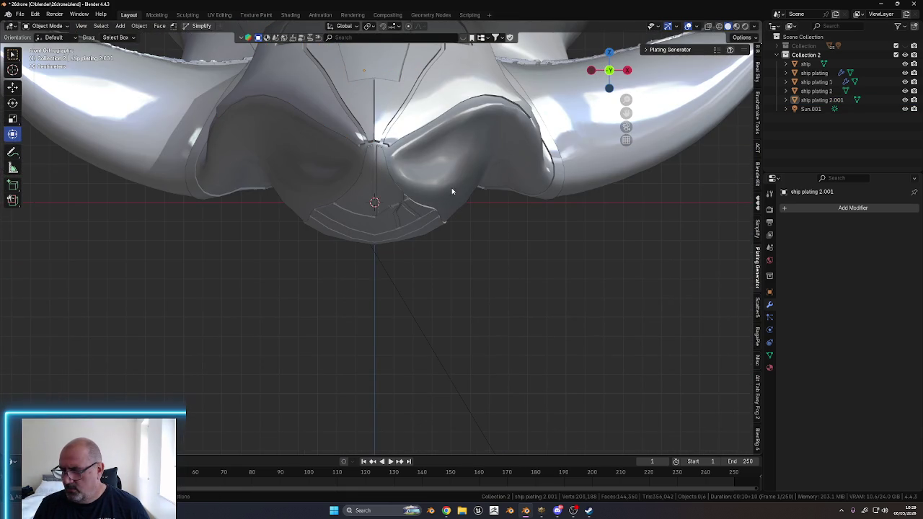
pyautogui.click(386, 94)
pyautogui.keyDown('shift'); pyautogui.click(388, 98); pyautogui.keyUp('shift')
pyautogui.moveTo(388, 98)
pyautogui.mouseDown(button='middle')
pyautogui.moveTo(415, 132)
pyautogui.moveTo(455, 277)
pyautogui.moveTo(478, 229)
pyautogui.moveTo(497, 238)
pyautogui.moveTo(480, 223)
pyautogui.moveTo(483, 198)
pyautogui.moveTo(365, 284)
pyautogui.moveTo(399, 271)
pyautogui.moveTo(391, 282)
pyautogui.moveTo(334, 213)
pyautogui.mouseUp(button='middle')
pyautogui.scroll(5, 455, 277)
pyautogui.scroll(5, 497, 238)
pyautogui.scroll(-4, 533, 239)
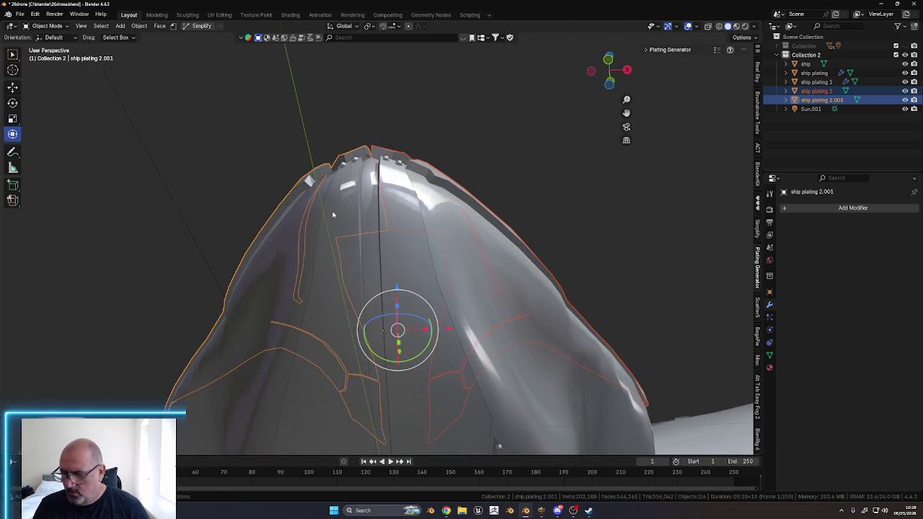
# Select and delete the duplicate plate ship plating 2.001
pyautogui.click(303, 183)
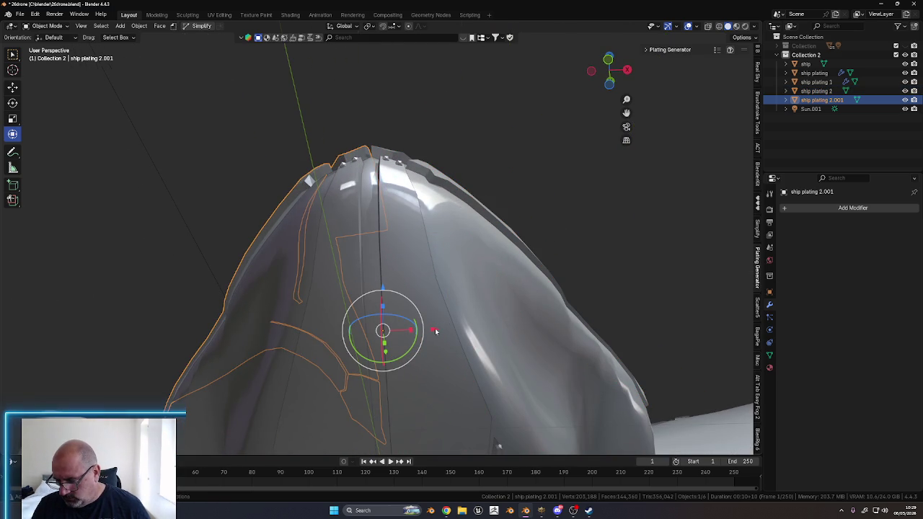
pyautogui.moveTo(435, 331); pyautogui.dragTo(439, 330)
pyautogui.moveTo(438, 329)
pyautogui.mouseDown(button='middle')
pyautogui.moveTo(449, 208)
pyautogui.moveTo(496, 260)
pyautogui.moveTo(476, 269)
pyautogui.moveTo(475, 256)
pyautogui.moveTo(473, 264)
pyautogui.mouseUp(button='middle')
pyautogui.click(503, 264)
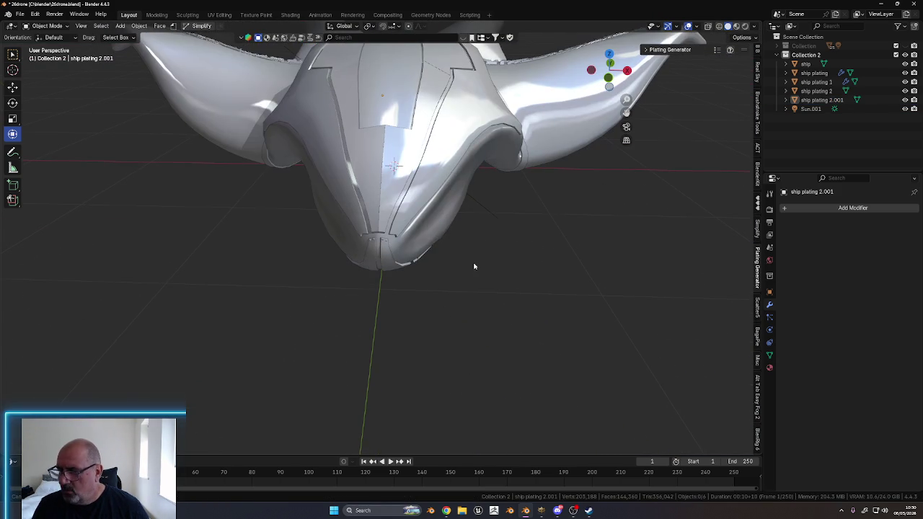
pyautogui.click(368, 154)
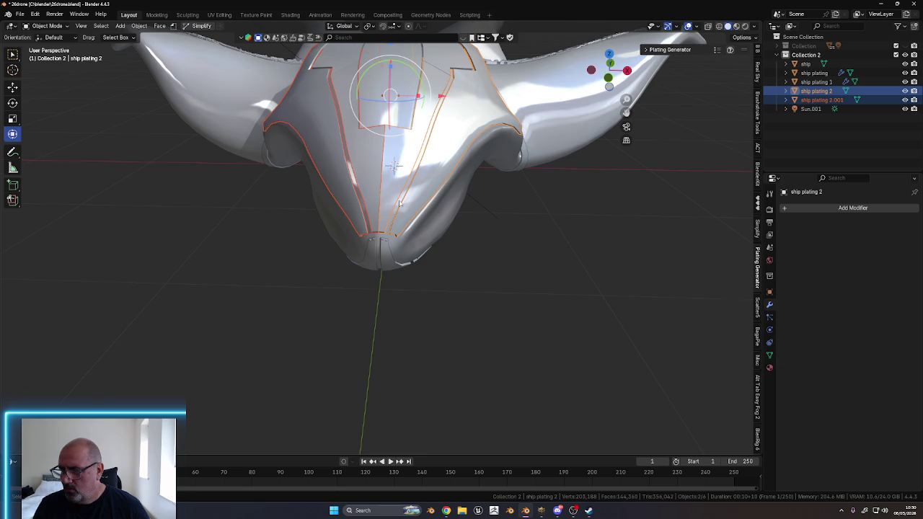
pyautogui.scroll(2, 399, 203)
pyautogui.press('Delete')
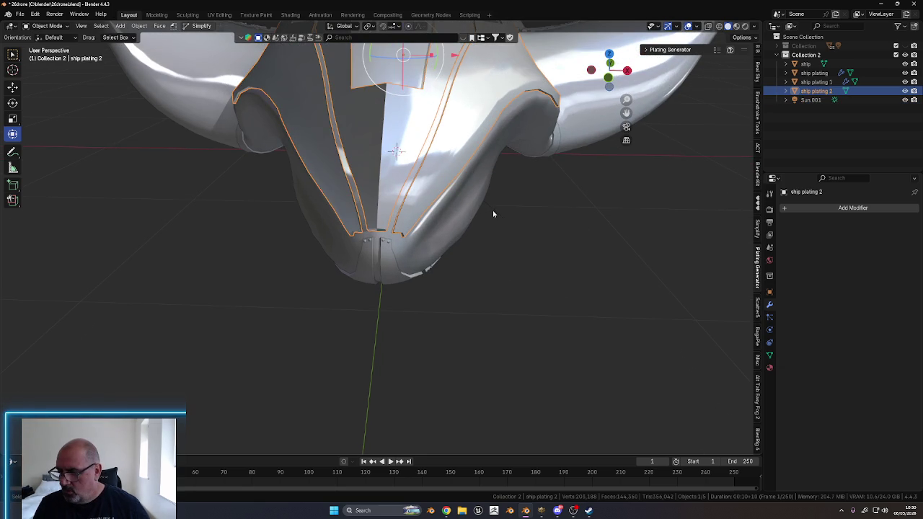
# Recalculate ship plating 2's normals in Edit Mode, then return to Object Mode
pyautogui.hotkey('ctrl', 'Tab')
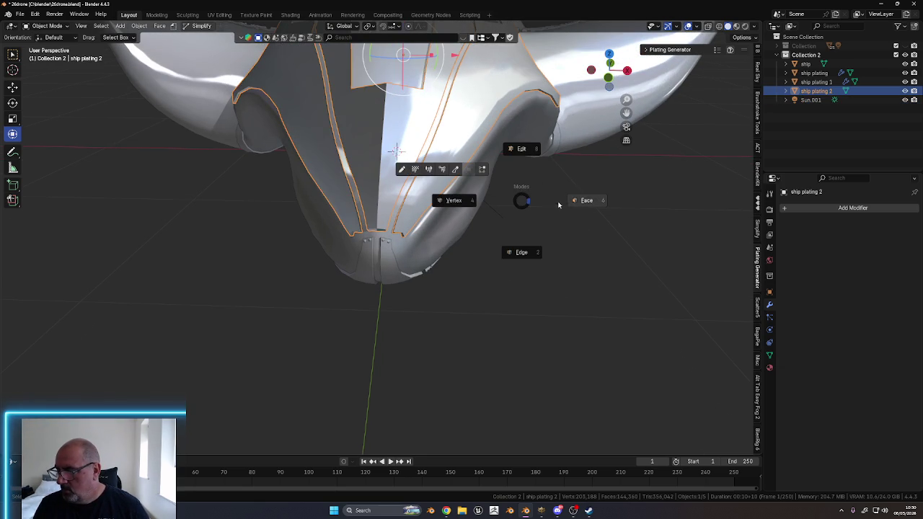
pyautogui.click(580, 197)
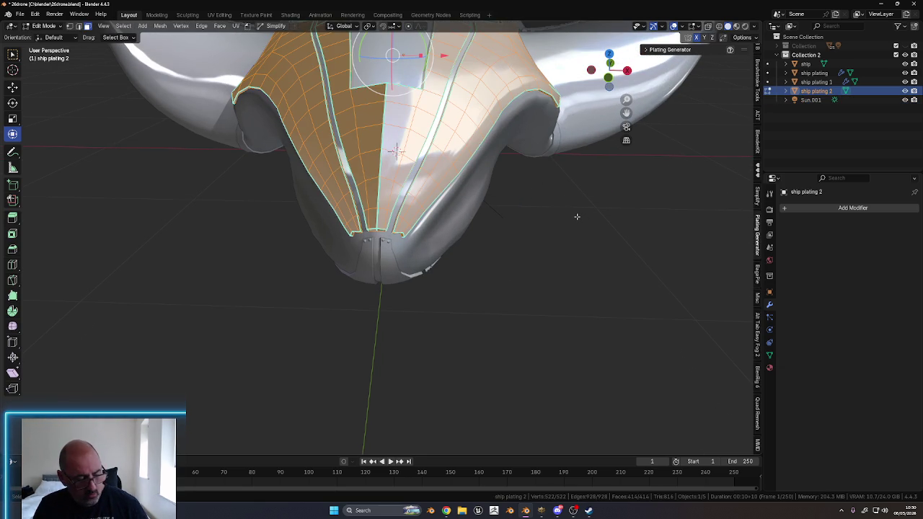
pyautogui.hotkey('shift', 'n')
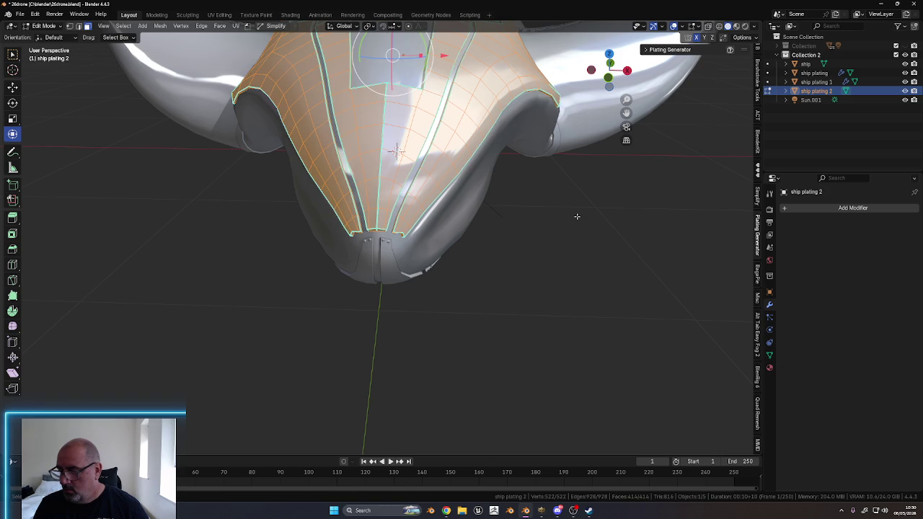
pyautogui.hotkey('alt', 'a')
pyautogui.hotkey('ctrl', 'Tab')
pyautogui.click(583, 208)
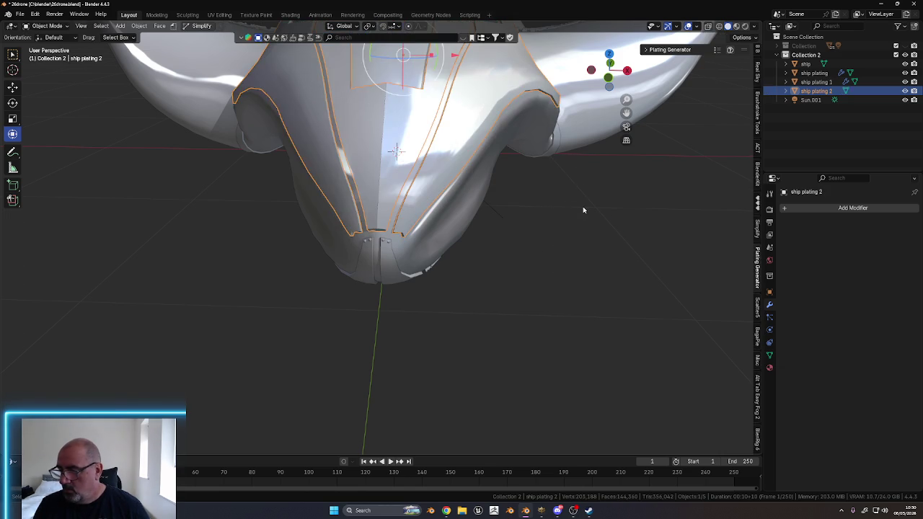
pyautogui.hotkey('alt', 'a')
pyautogui.moveTo(509, 185); pyautogui.dragTo(531, 179, button='middle')
pyautogui.moveTo(511, 200)
pyautogui.mouseDown(button='middle')
pyautogui.moveTo(486, 190)
pyautogui.moveTo(476, 253)
pyautogui.moveTo(447, 226)
pyautogui.mouseUp(button='middle')
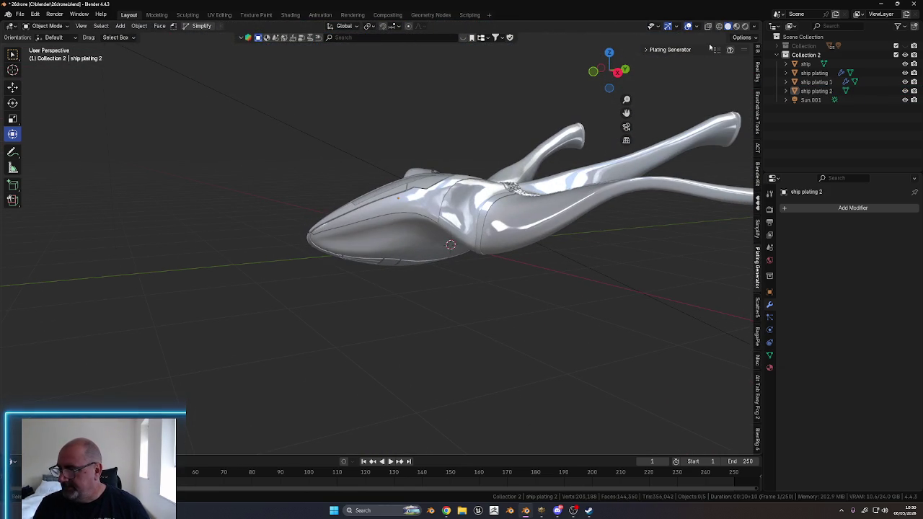
# Switch to Rendered shading and select ship plating 2
pyautogui.press('z')
pyautogui.moveTo(295, 286)
pyautogui.mouseDown(button='middle')
pyautogui.moveTo(282, 284)
pyautogui.moveTo(329, 294)
pyautogui.moveTo(393, 264)
pyautogui.mouseUp(button='middle')
pyautogui.scroll(4, 356, 251)
pyautogui.scroll(2, 354, 276)
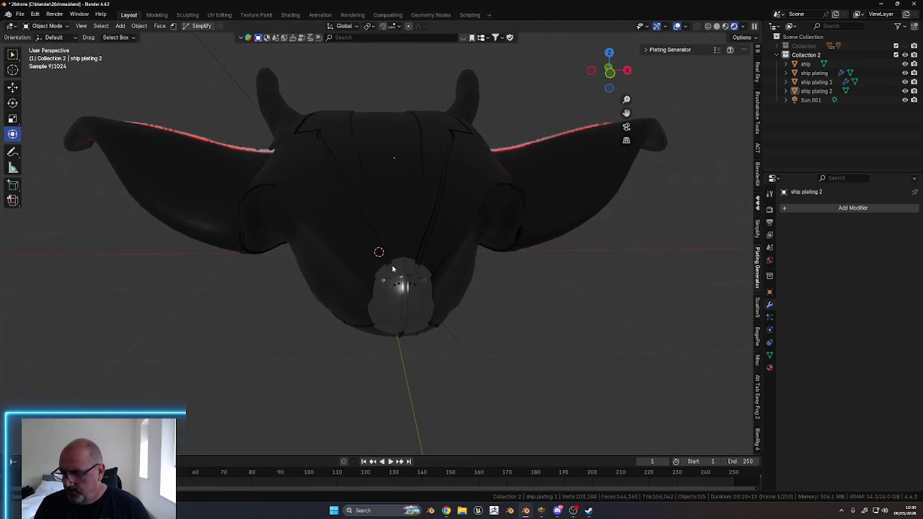
pyautogui.click(408, 200)
pyautogui.moveTo(407, 199)
pyautogui.mouseDown(button='middle')
pyautogui.moveTo(439, 214)
pyautogui.moveTo(467, 270)
pyautogui.mouseUp(button='middle')
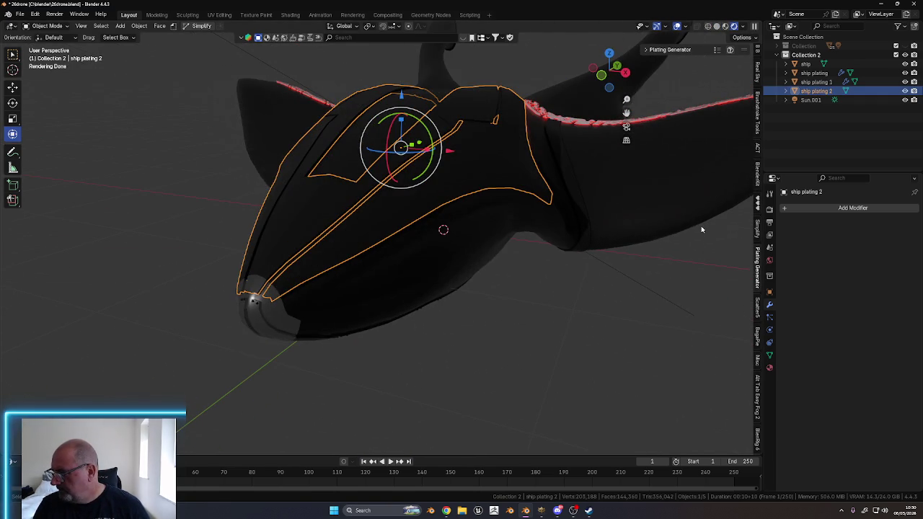
# Remove Material.002 and every remaining material slot from ship plating 2
pyautogui.click(769, 367)
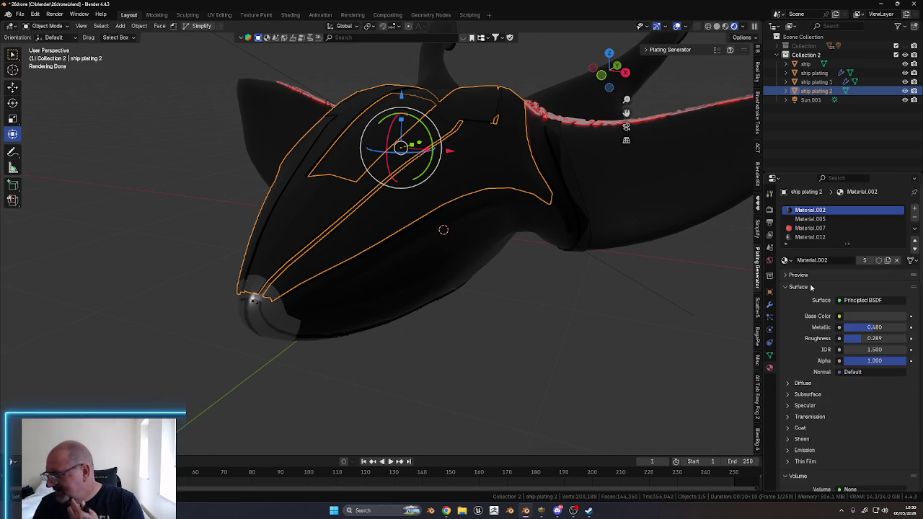
pyautogui.click(914, 216)
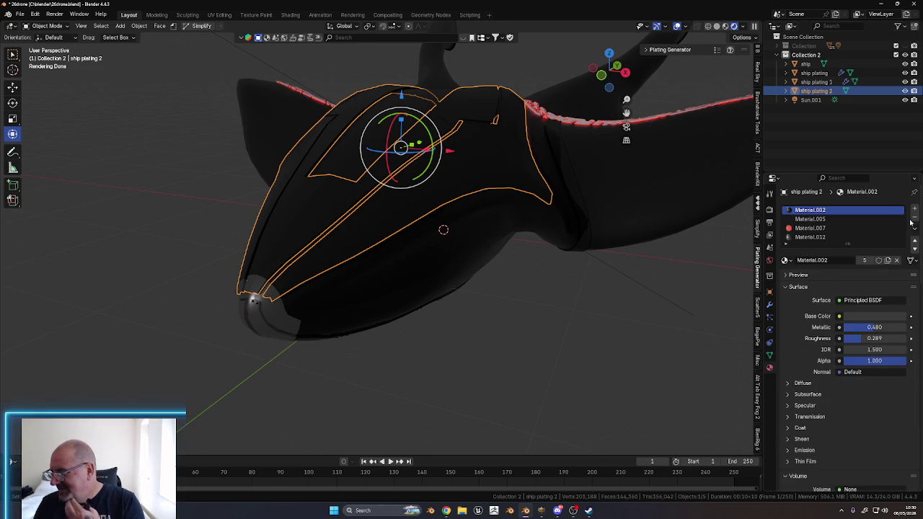
pyautogui.tripleClick(914, 216)
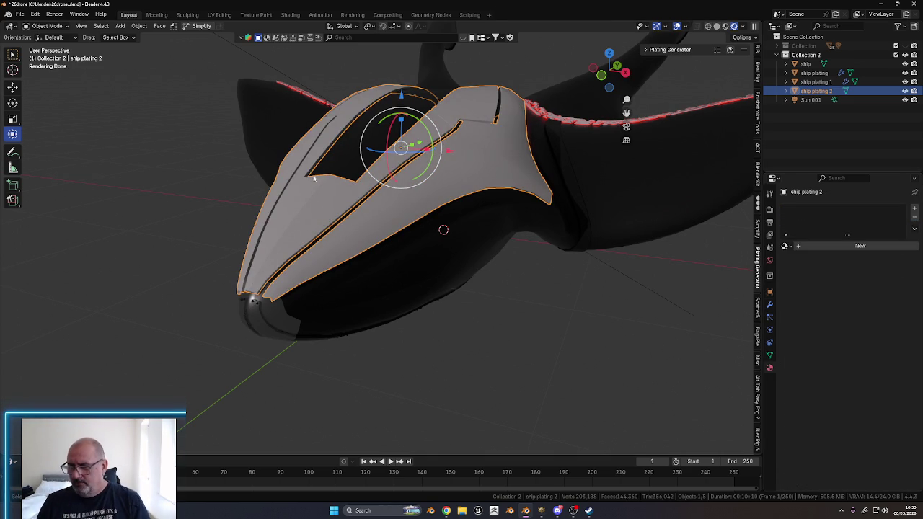
pyautogui.click(347, 37)
pyautogui.write('PLATEIN')
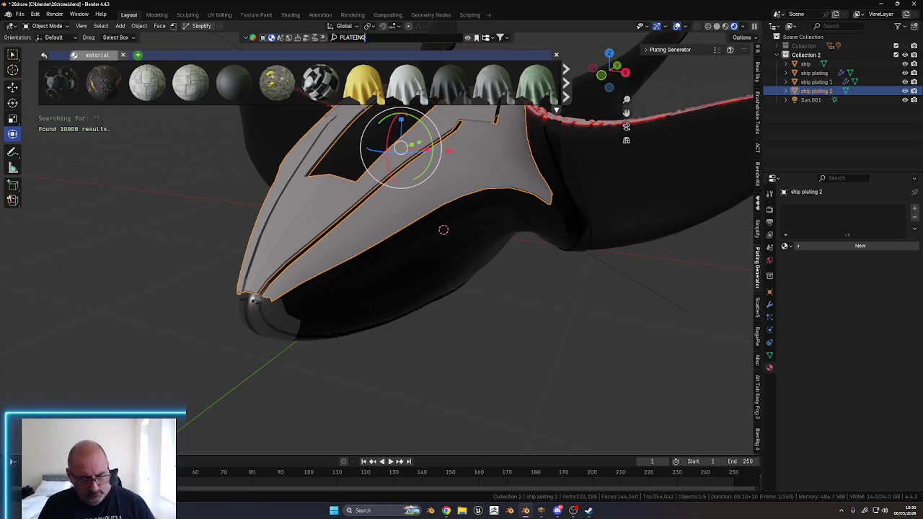
# Search BlenderKit for PLATEING, browse the results, then open the BlenderKit sidebar panel
pyautogui.write('G')
pyautogui.press('Return')
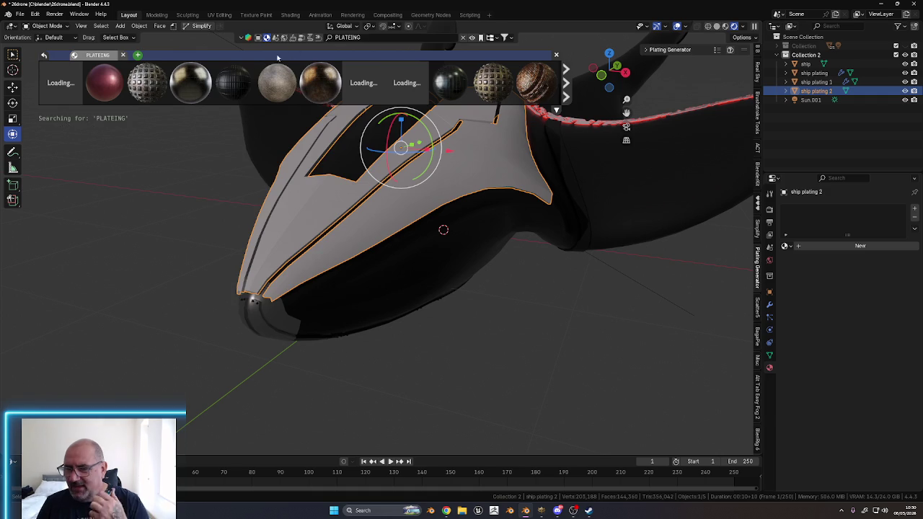
pyautogui.moveTo(450, 83)
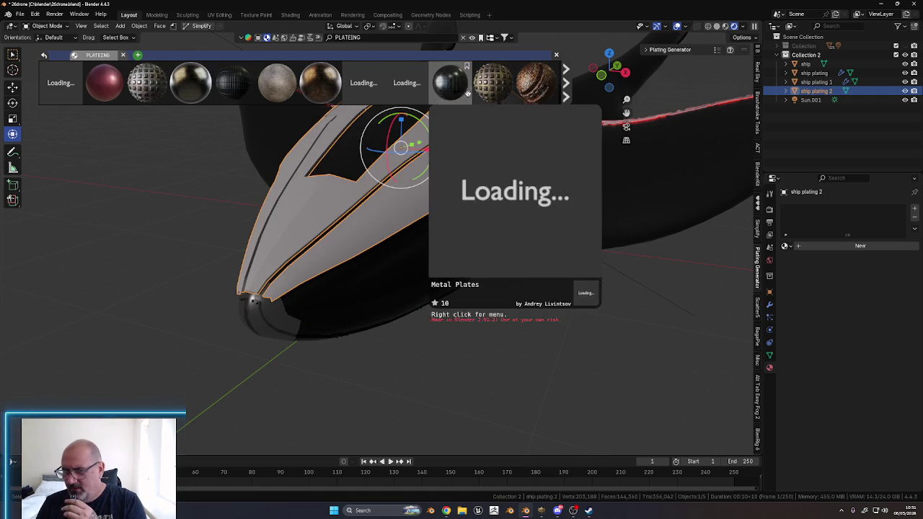
pyautogui.scroll(-2, 454, 88)
pyautogui.scroll(-3, 435, 84)
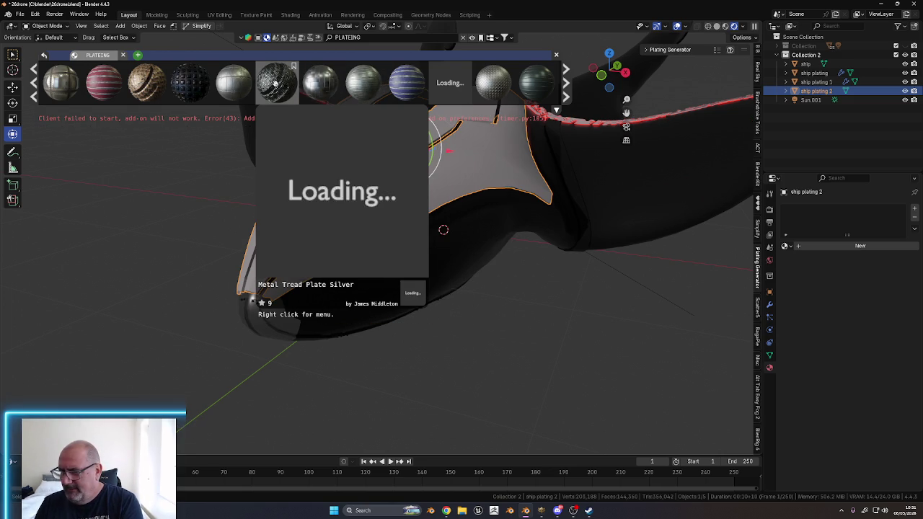
pyautogui.scroll(-3, 274, 83)
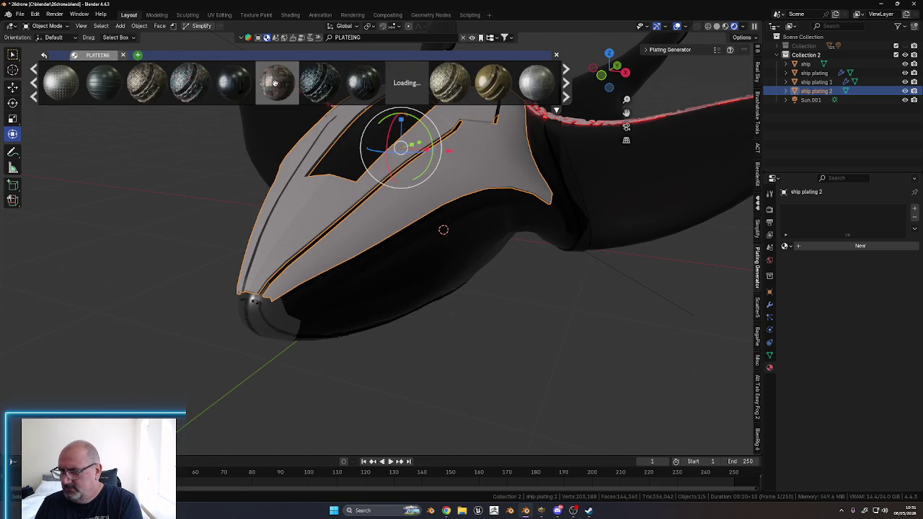
pyautogui.scroll(-2, 274, 83)
pyautogui.scroll(-2, 274, 83)
pyautogui.scroll(-2, 274, 83)
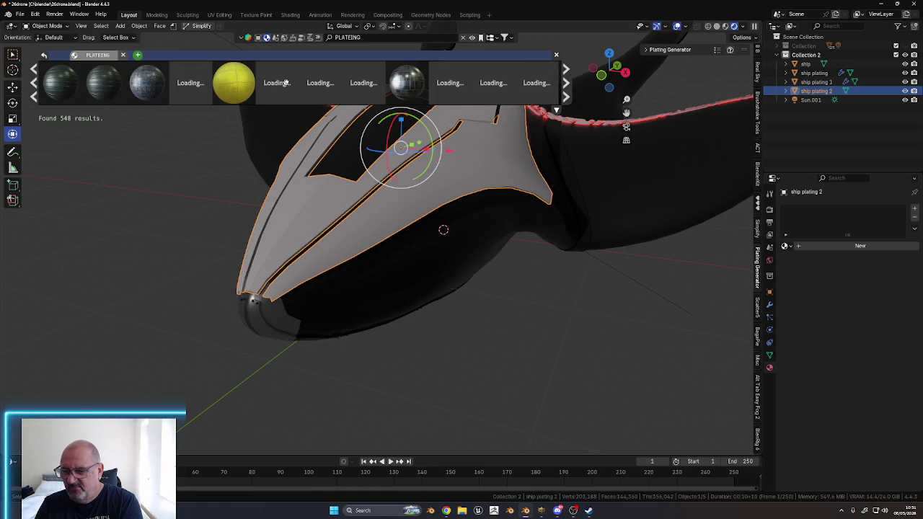
pyautogui.scroll(-2, 289, 83)
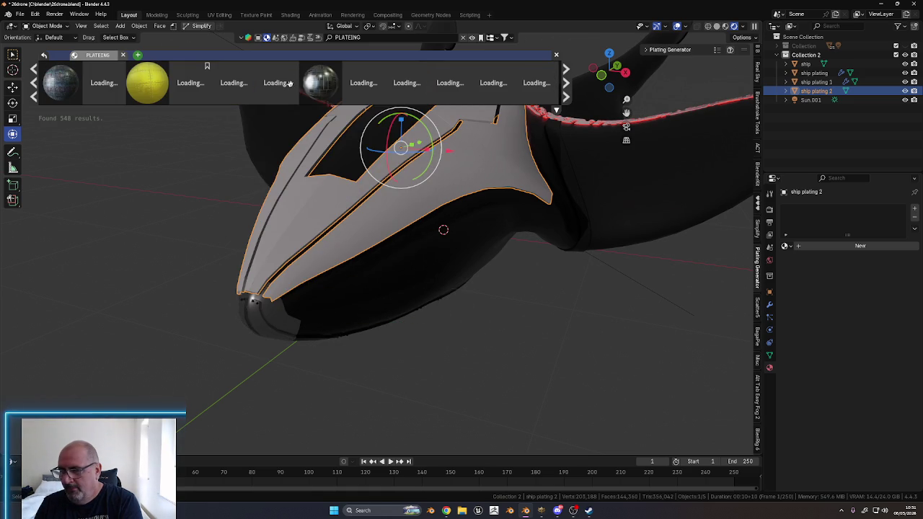
pyautogui.scroll(-4, 290, 84)
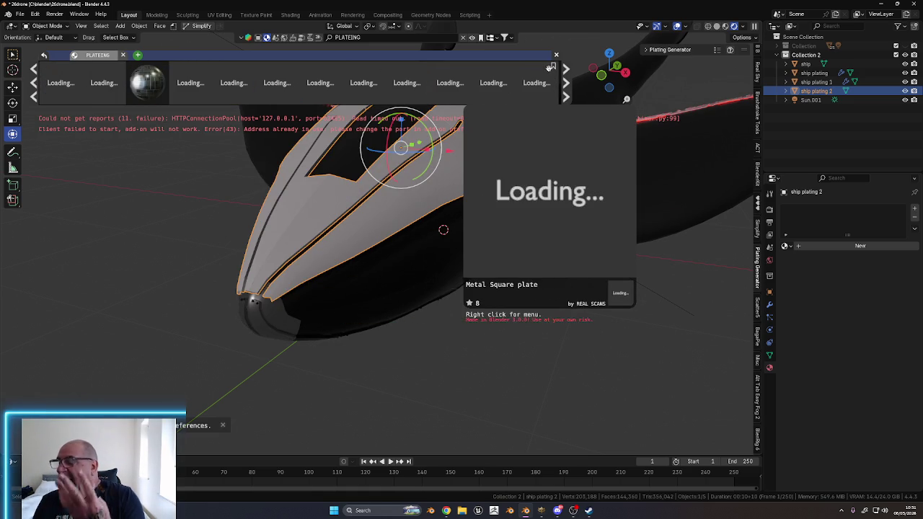
pyautogui.press('Escape')
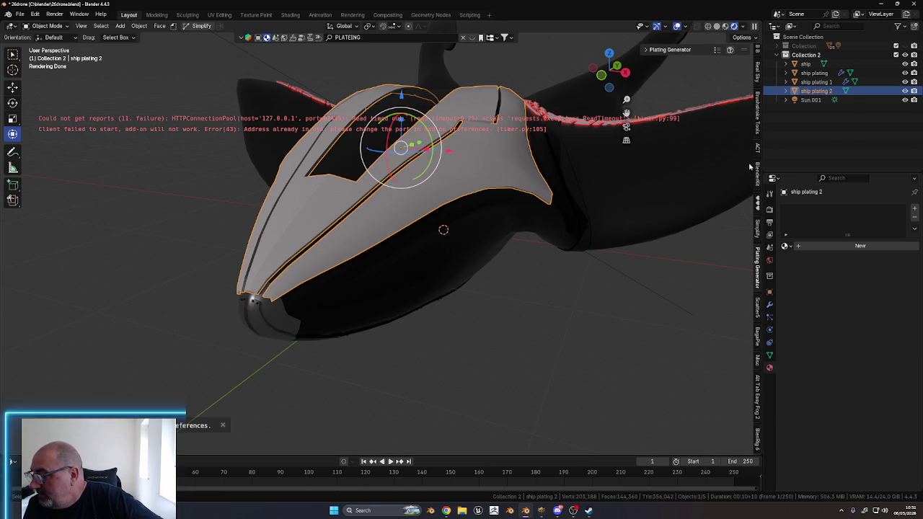
pyautogui.click(757, 173)
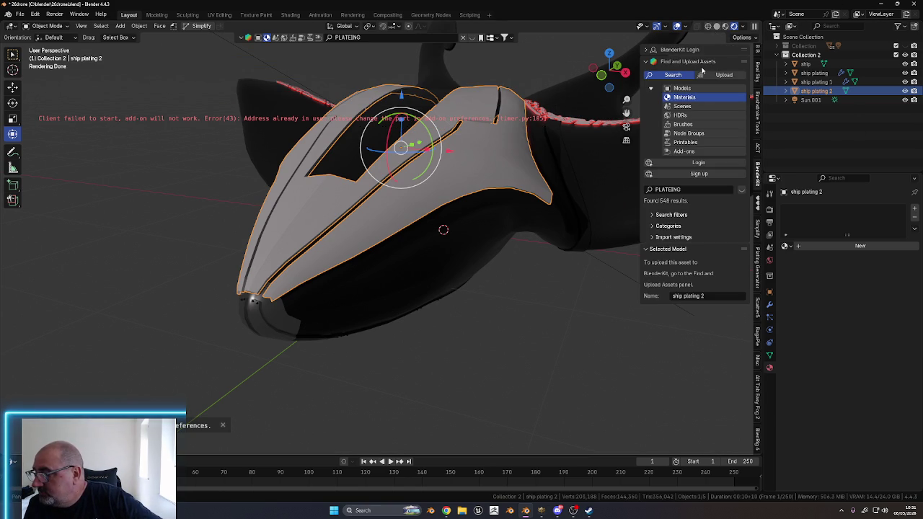
# Log in to BlenderKit from the sidebar panel
pyautogui.click(688, 165)
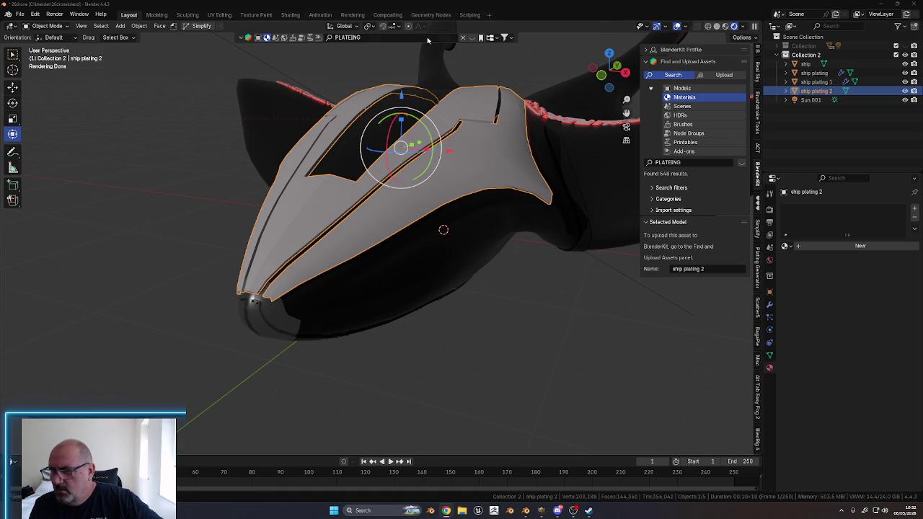
# Reopen the PLATEING results and scroll to the Industrial Cyber-Plated Composite material
pyautogui.click(471, 38)
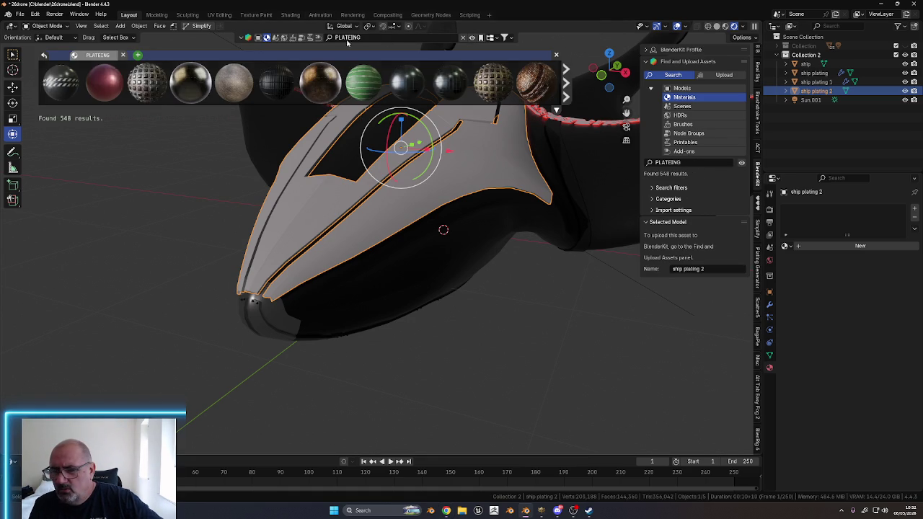
pyautogui.scroll(-3, 166, 86)
pyautogui.scroll(-3, 219, 87)
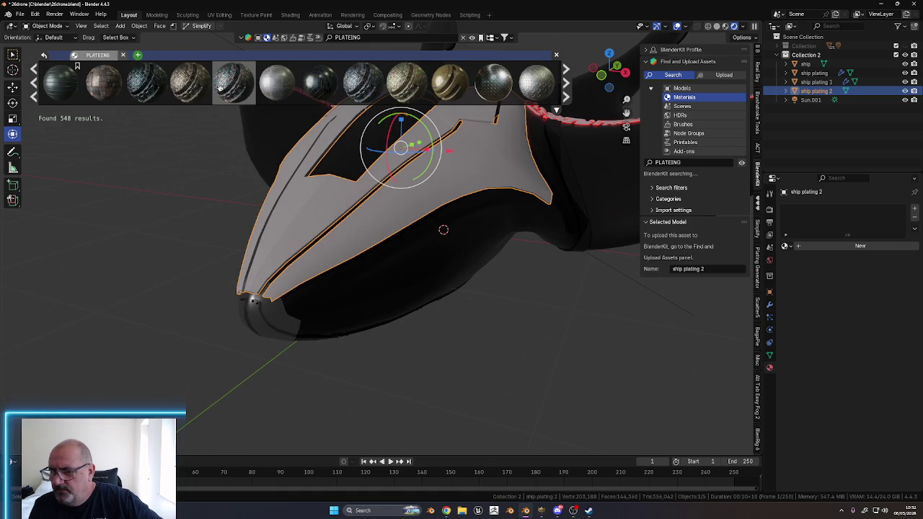
pyautogui.scroll(-2, 221, 86)
pyautogui.scroll(-2, 222, 86)
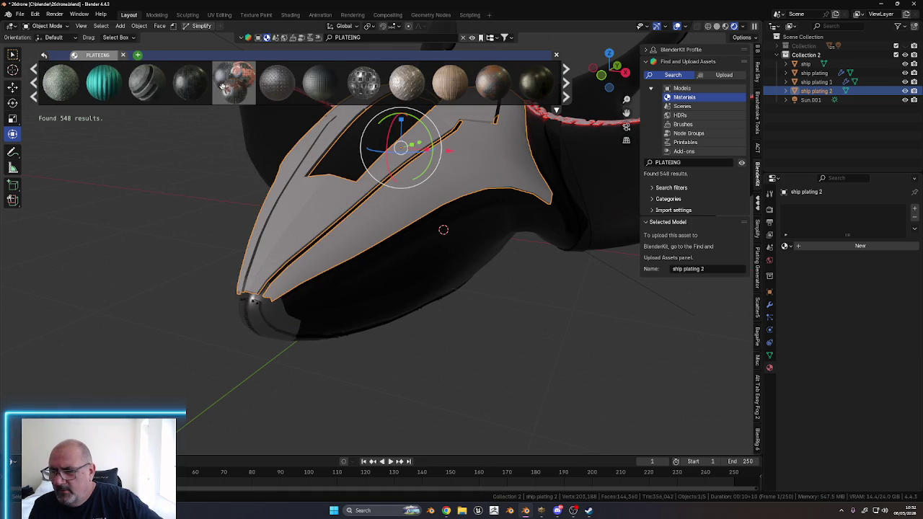
pyautogui.moveTo(233, 82)
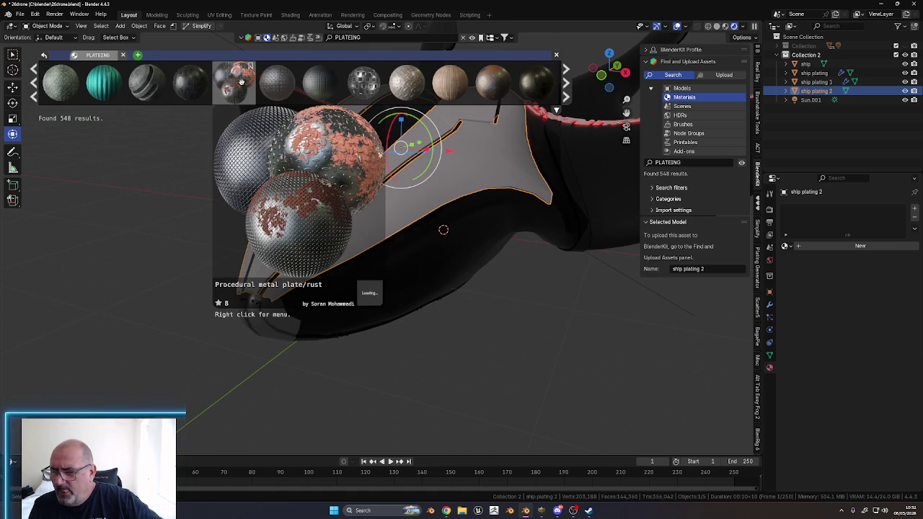
pyautogui.scroll(-2, 395, 88)
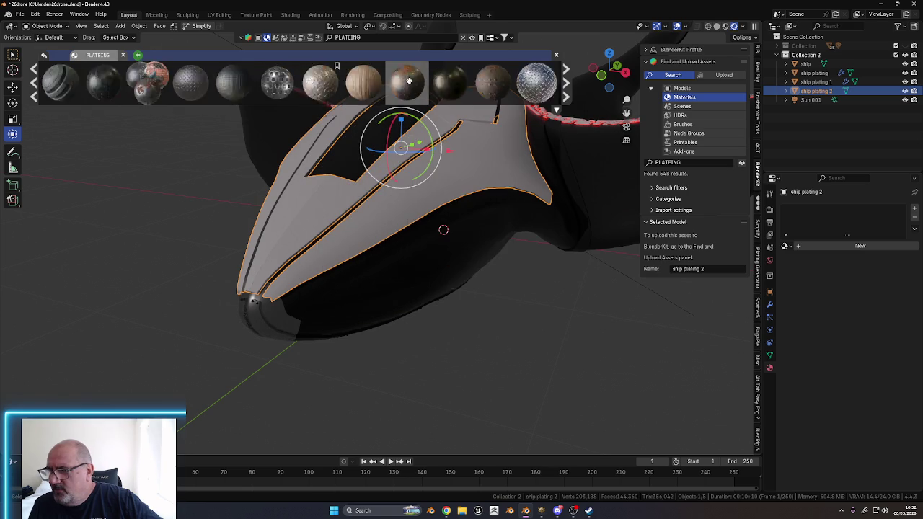
pyautogui.scroll(-2, 382, 88)
pyautogui.scroll(-2, 367, 87)
pyautogui.scroll(-2, 356, 89)
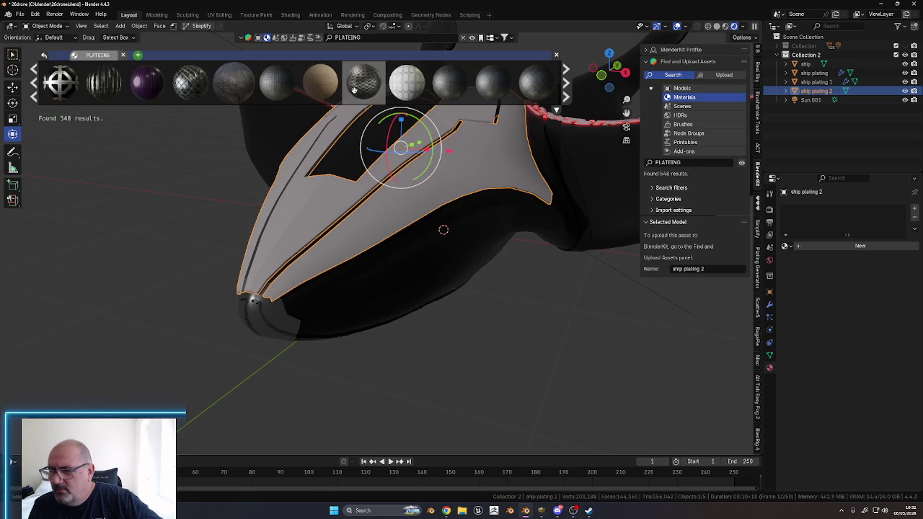
pyautogui.moveTo(60, 81)
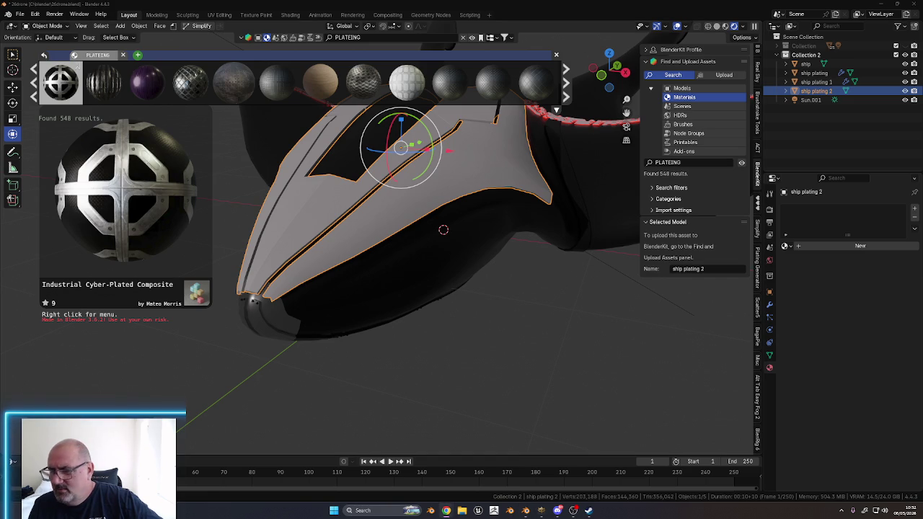
pyautogui.press('Escape')
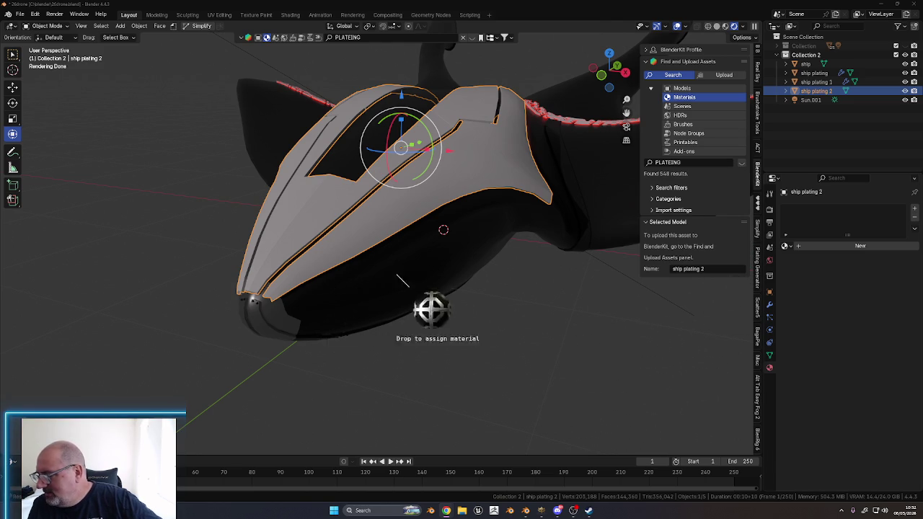
# Drop Industrial Cyber-Plated Composite onto the hull plate and inspect it close up
pyautogui.moveTo(572, 360); pyautogui.dragTo(437, 178)
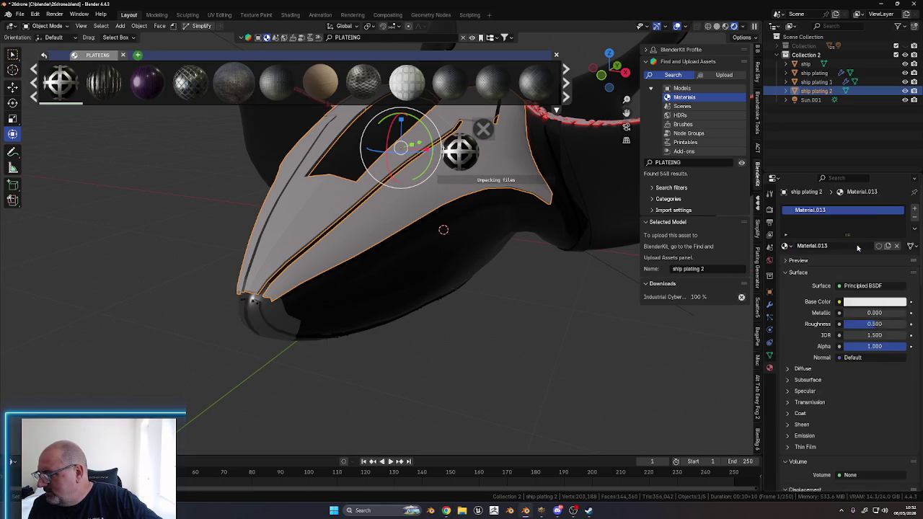
pyautogui.moveTo(437, 314)
pyautogui.mouseDown(button='middle')
pyautogui.moveTo(478, 300)
pyautogui.moveTo(503, 259)
pyautogui.mouseUp(button='middle')
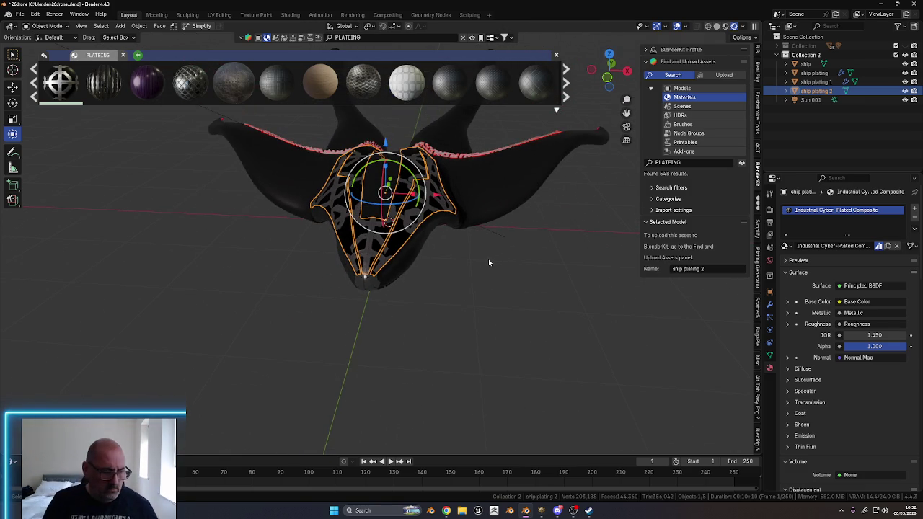
pyautogui.moveTo(529, 227)
pyautogui.mouseDown(button='middle')
pyautogui.moveTo(488, 304)
pyautogui.moveTo(457, 309)
pyautogui.moveTo(466, 334)
pyautogui.moveTo(426, 292)
pyautogui.moveTo(469, 305)
pyautogui.moveTo(362, 293)
pyautogui.moveTo(433, 305)
pyautogui.moveTo(421, 291)
pyautogui.moveTo(486, 284)
pyautogui.moveTo(475, 285)
pyautogui.moveTo(475, 323)
pyautogui.mouseUp(button='middle')
pyautogui.scroll(3, 432, 305)
pyautogui.scroll(-3, 479, 285)
pyautogui.scroll(3, 480, 303)
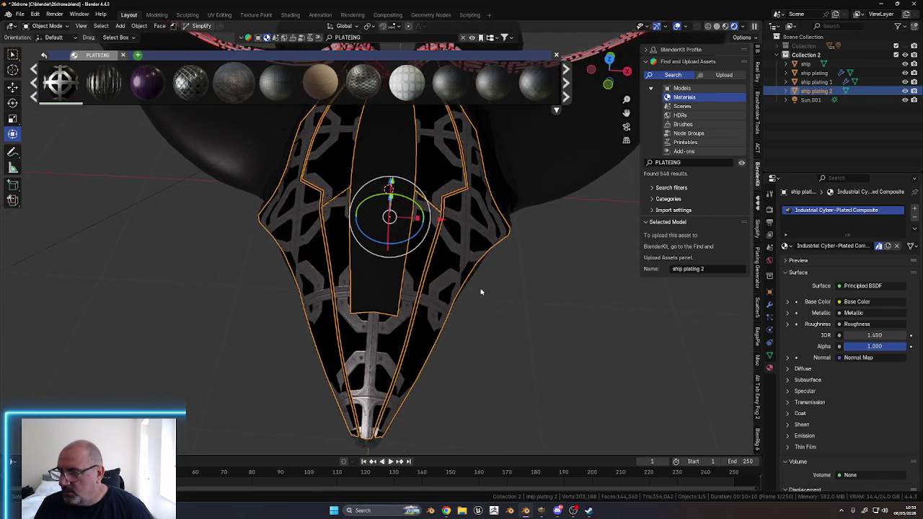
pyautogui.scroll(3, 480, 284)
pyautogui.scroll(2, 480, 295)
pyautogui.click(589, 352)
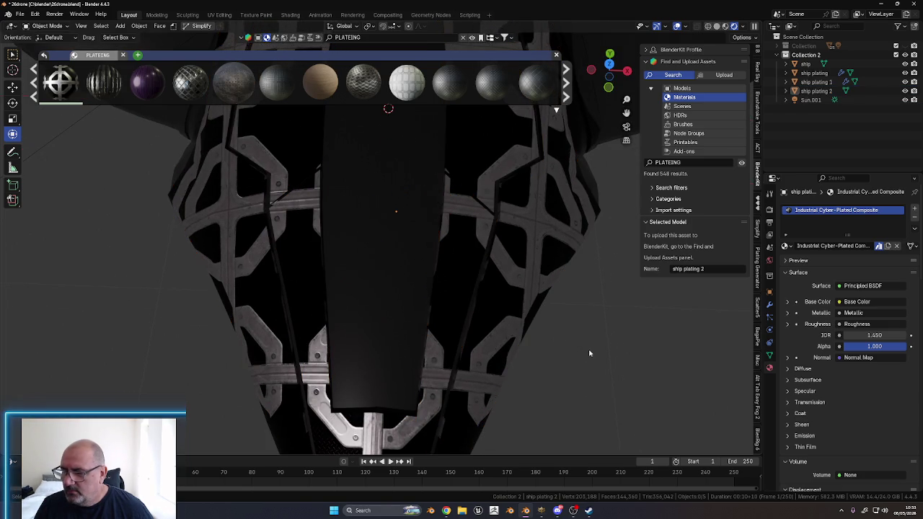
pyautogui.scroll(-3, 587, 351)
pyautogui.scroll(-3, 570, 339)
# Switch to Material Preview shading and view ship plating 2 front-on
pyautogui.moveTo(552, 324)
pyautogui.mouseDown(button='middle')
pyautogui.moveTo(540, 317)
pyautogui.moveTo(519, 348)
pyautogui.moveTo(407, 308)
pyautogui.moveTo(418, 344)
pyautogui.mouseUp(button='middle')
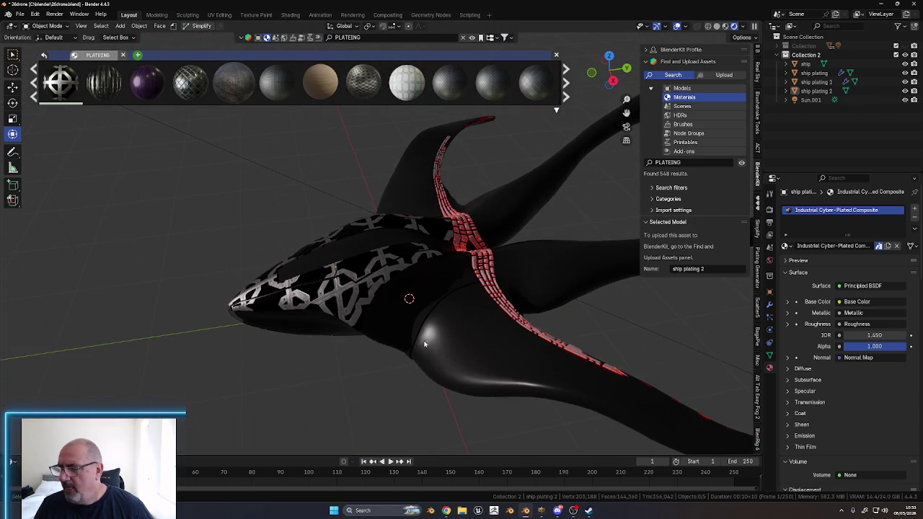
pyautogui.click(726, 27)
pyautogui.moveTo(428, 223)
pyautogui.mouseDown(button='middle')
pyautogui.moveTo(339, 240)
pyautogui.moveTo(418, 283)
pyautogui.mouseUp(button='middle')
pyautogui.moveTo(445, 312); pyautogui.dragTo(399, 288, button='middle')
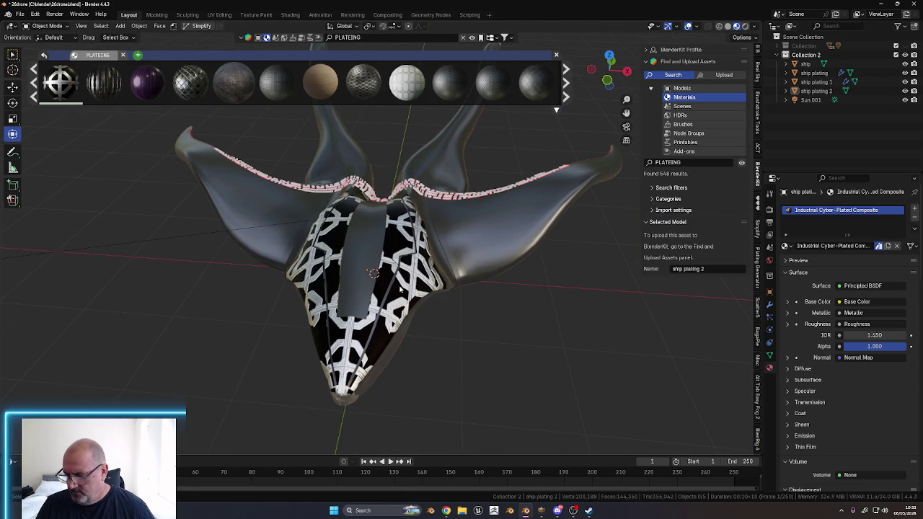
pyautogui.click(399, 288)
pyautogui.moveTo(491, 325); pyautogui.dragTo(523, 292, button='middle')
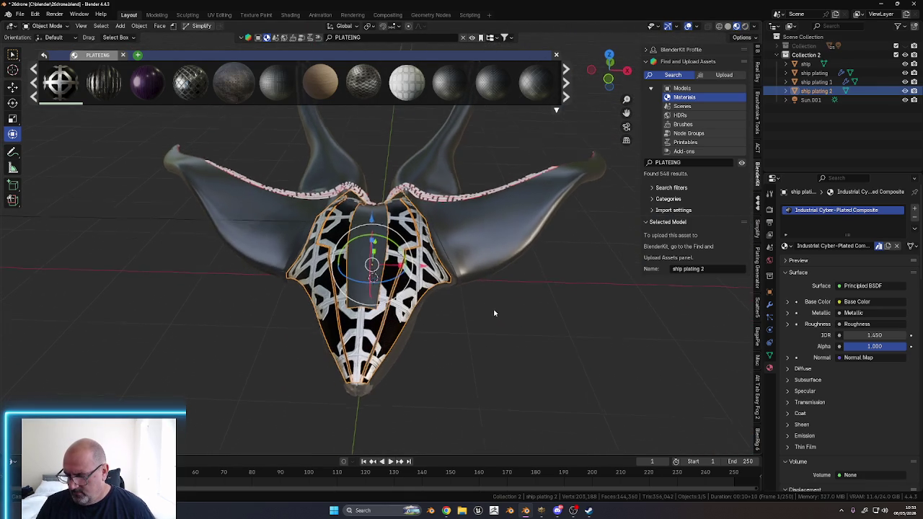
# Select ship plating 1 and remove all of its material slots
pyautogui.click(529, 291)
pyautogui.moveTo(529, 291); pyautogui.dragTo(452, 281, button='middle')
pyautogui.moveTo(329, 308)
pyautogui.mouseDown(button='middle')
pyautogui.moveTo(381, 249)
pyautogui.moveTo(480, 332)
pyautogui.mouseUp(button='middle')
pyautogui.click(380, 252)
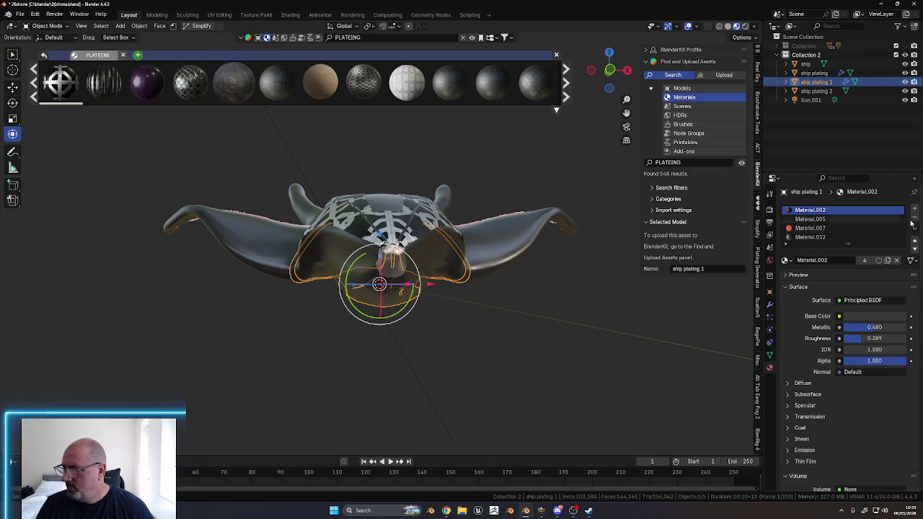
pyautogui.click(915, 218)
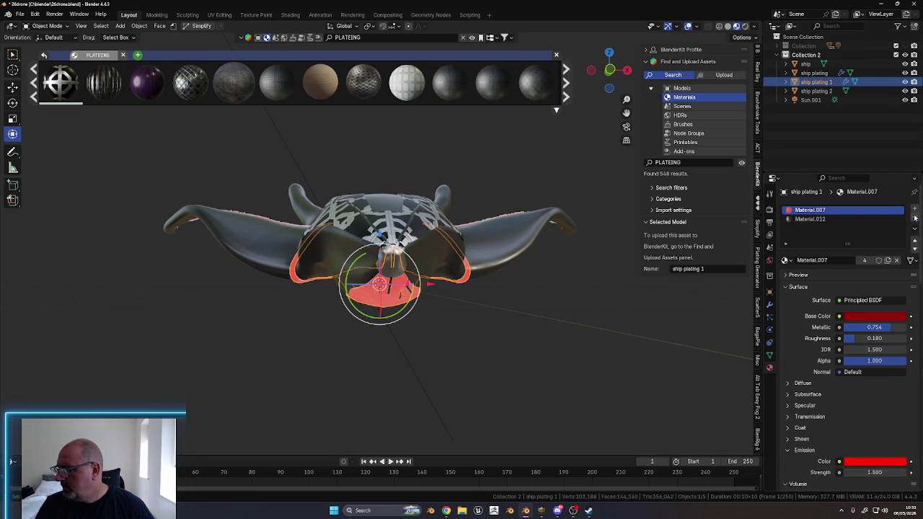
pyautogui.click(915, 218)
pyautogui.click(915, 218)
pyautogui.click(914, 217)
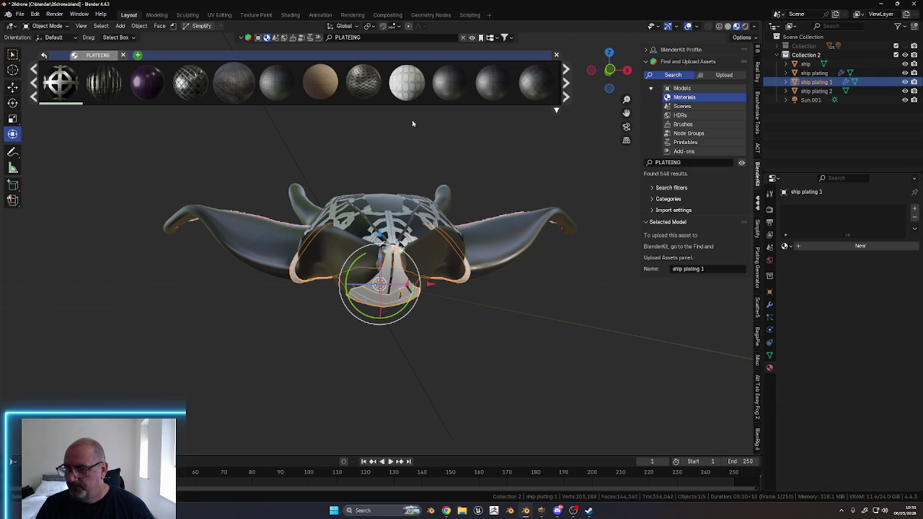
# Search the BlenderKit library for 'metal'
pyautogui.click(364, 37)
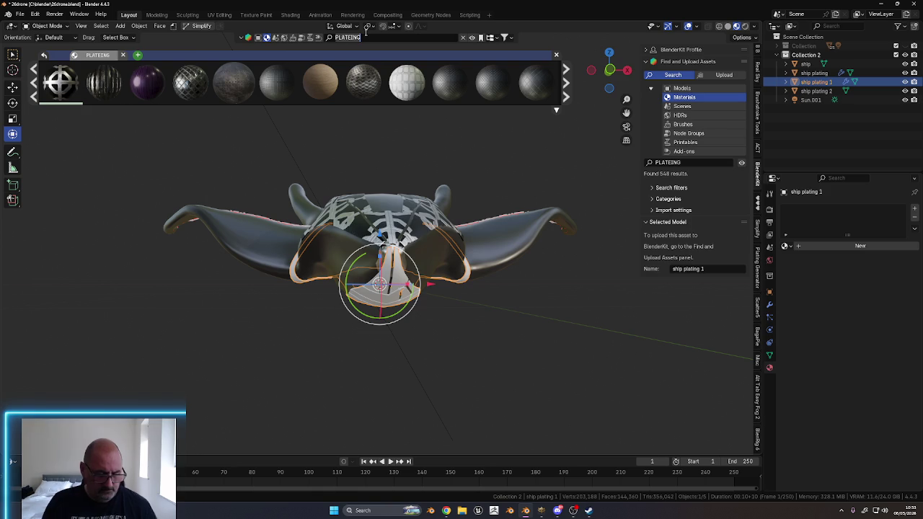
pyautogui.write('metal')
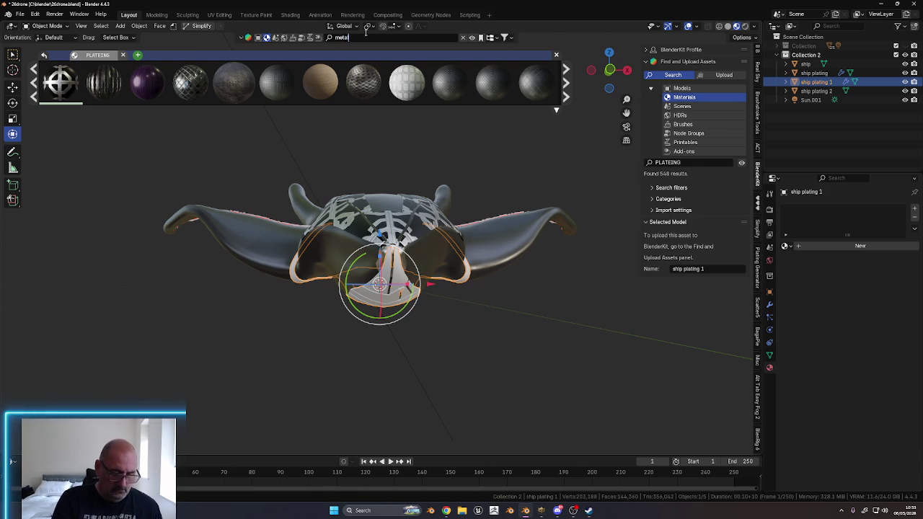
pyautogui.press('Return')
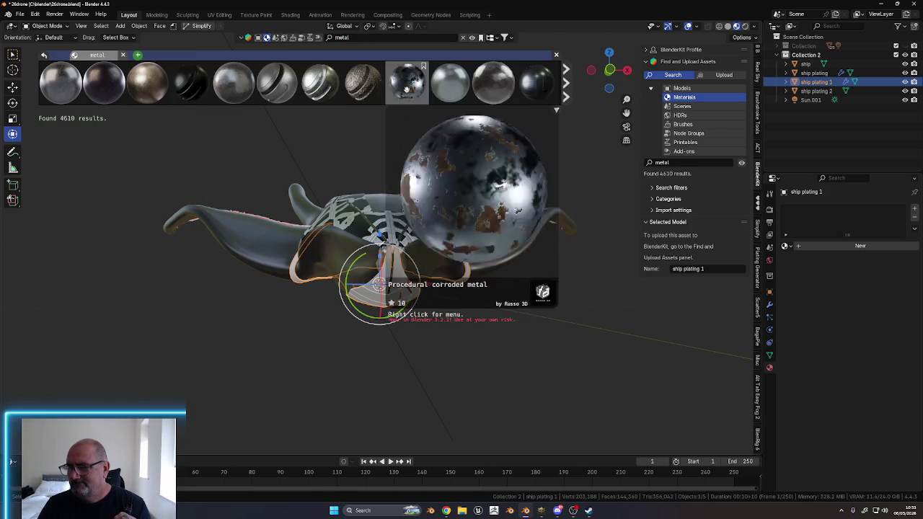
# Give ship plating 1 a new material slot set to Old Metal
pyautogui.moveTo(241, 81)
pyautogui.mouseDown()
pyautogui.moveTo(406, 311)
pyautogui.moveTo(418, 307)
pyautogui.mouseUp()
pyautogui.moveTo(554, 320); pyautogui.dragTo(532, 318, button='middle')
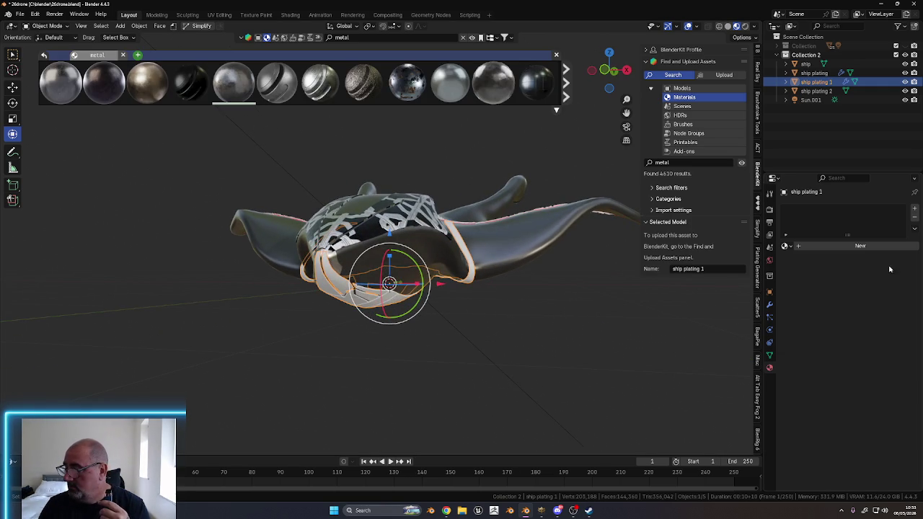
pyautogui.click(842, 246)
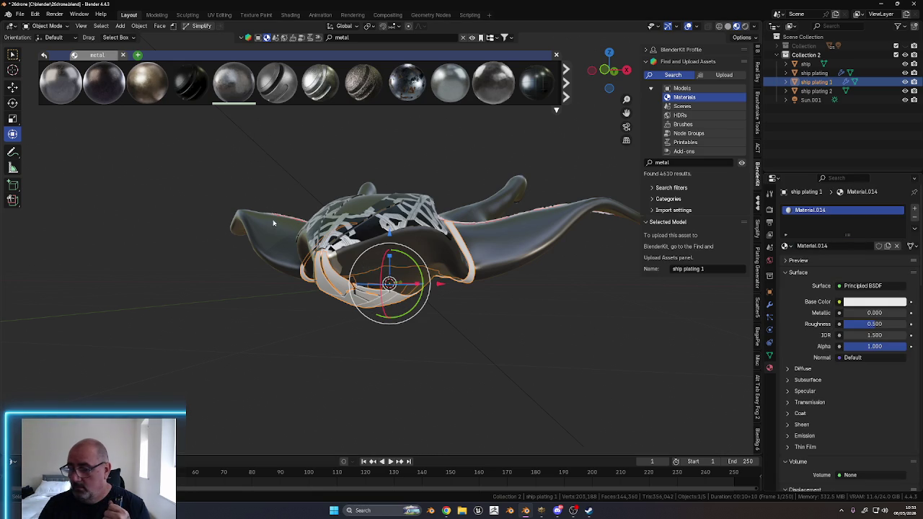
pyautogui.click(787, 245)
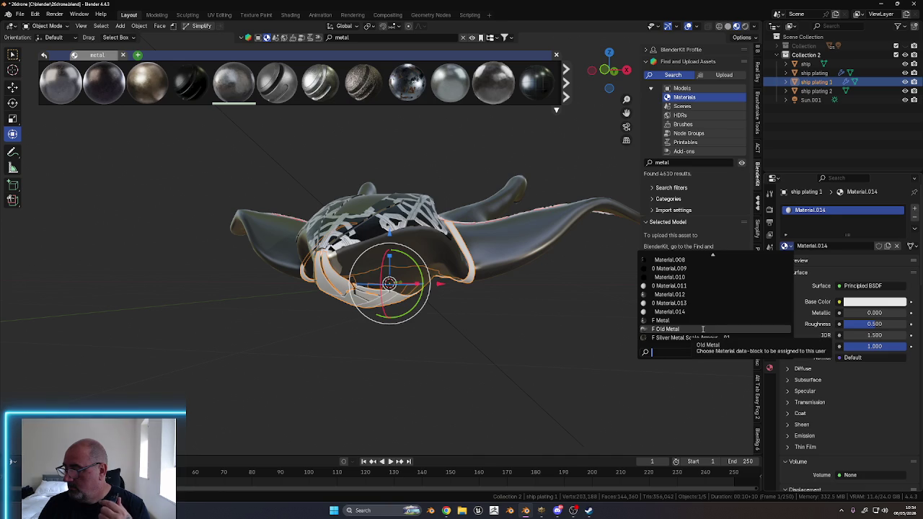
pyautogui.click(702, 328)
pyautogui.moveTo(506, 375)
pyautogui.mouseDown(button='middle')
pyautogui.moveTo(460, 279)
pyautogui.moveTo(312, 301)
pyautogui.mouseUp(button='middle')
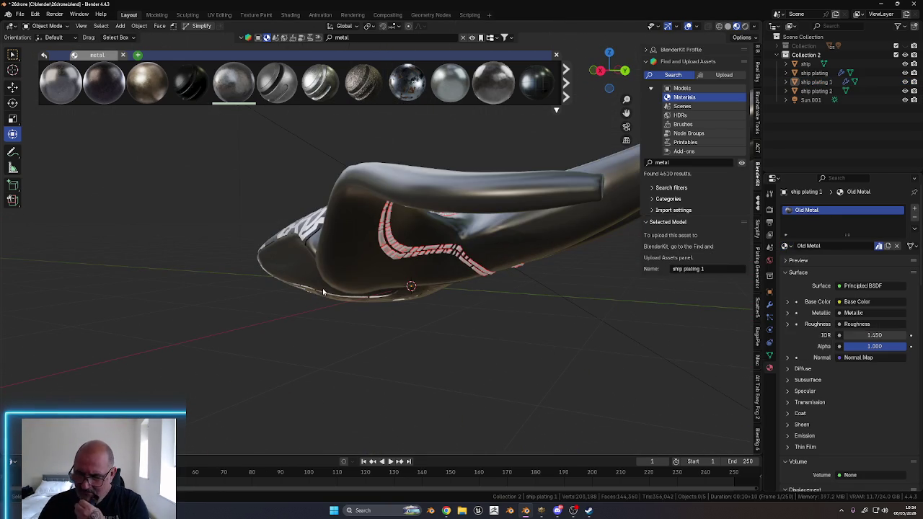
# Select the ship hull, make Material.002 its active slot, and return to Object Mode
pyautogui.moveTo(317, 300); pyautogui.dragTo(433, 286, button='middle')
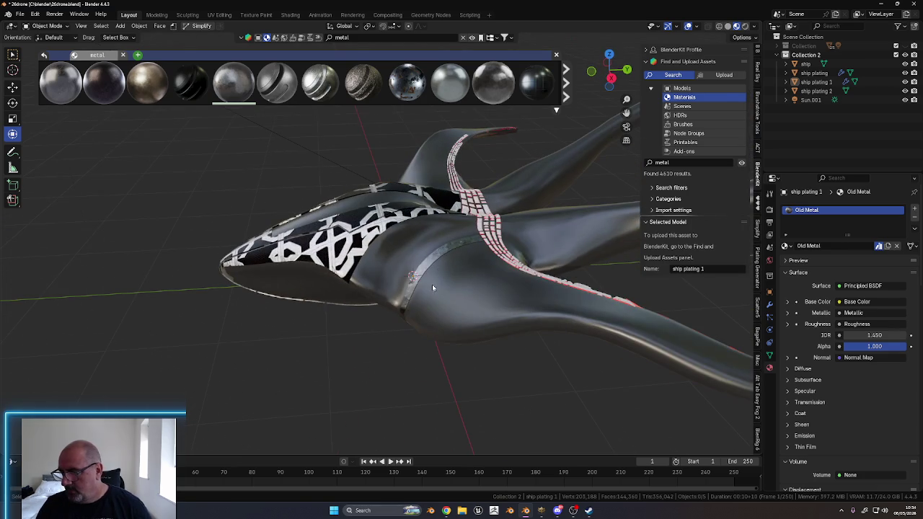
pyautogui.click(543, 323)
pyautogui.moveTo(544, 322); pyautogui.dragTo(480, 351, button='middle')
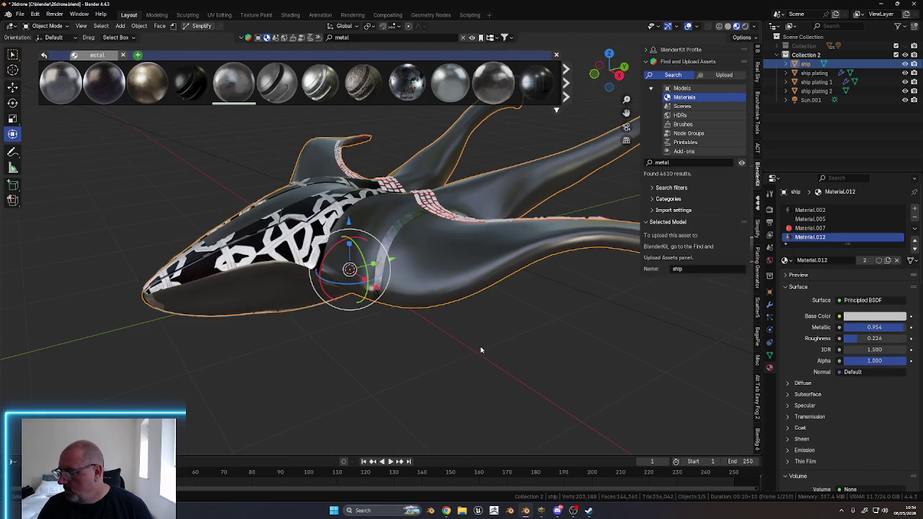
pyautogui.moveTo(459, 282); pyautogui.dragTo(581, 325, button='middle')
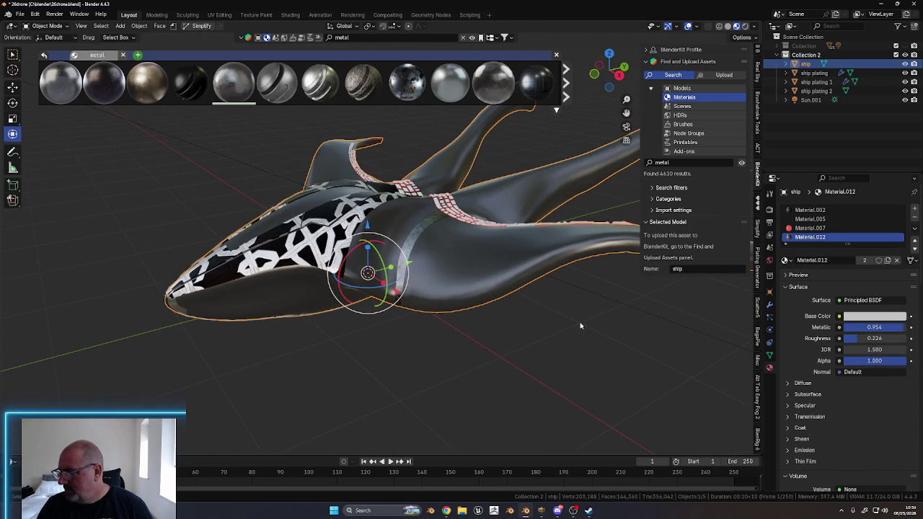
pyautogui.click(814, 210)
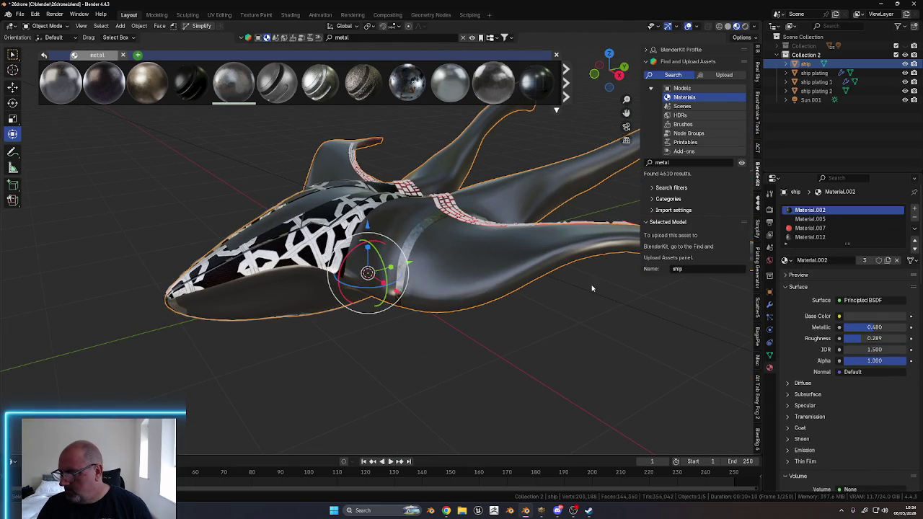
pyautogui.press('Tab')
pyautogui.press('Tab')
pyautogui.click(514, 319)
pyautogui.moveTo(584, 318)
pyautogui.mouseDown(button='middle')
pyautogui.moveTo(547, 308)
pyautogui.moveTo(480, 243)
pyautogui.mouseUp(button='middle')
# Scroll the BlenderKit asset bar and drop Stylized Metal Base onto the hull
pyautogui.scroll(-3, 377, 81)
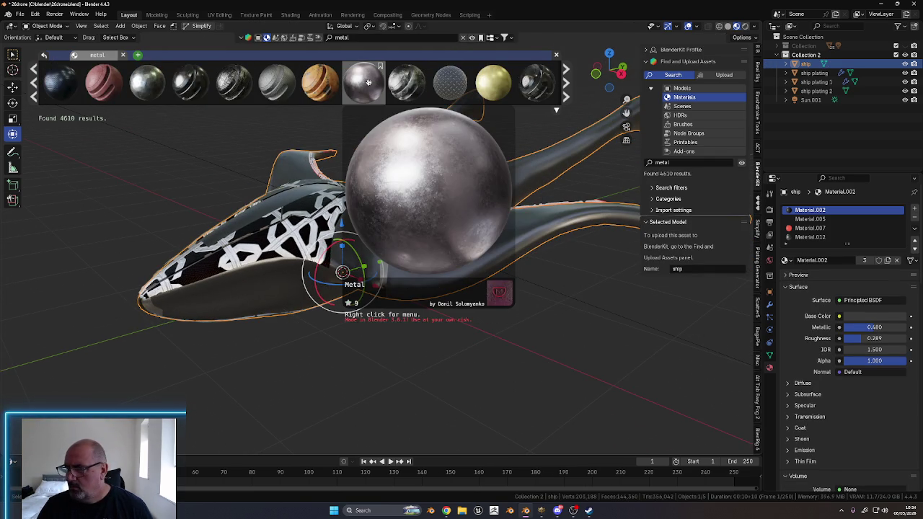
pyautogui.scroll(-3, 375, 81)
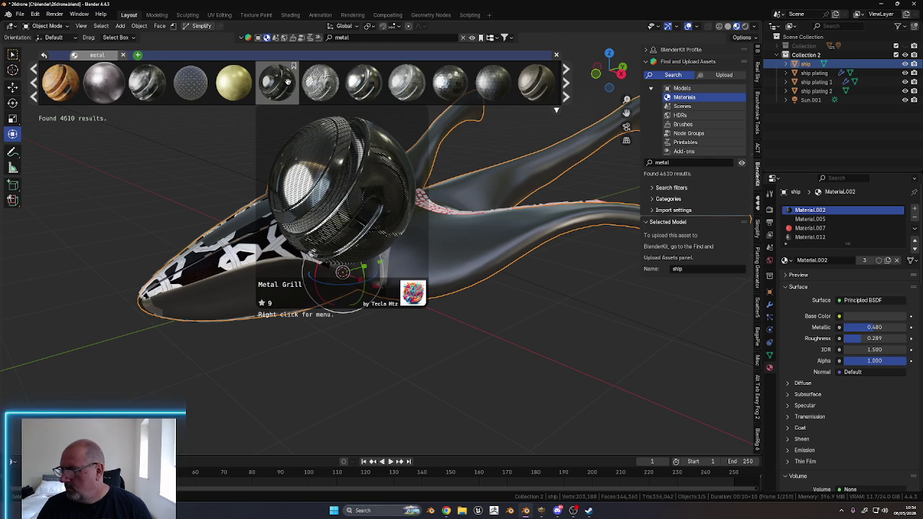
pyautogui.scroll(-3, 288, 80)
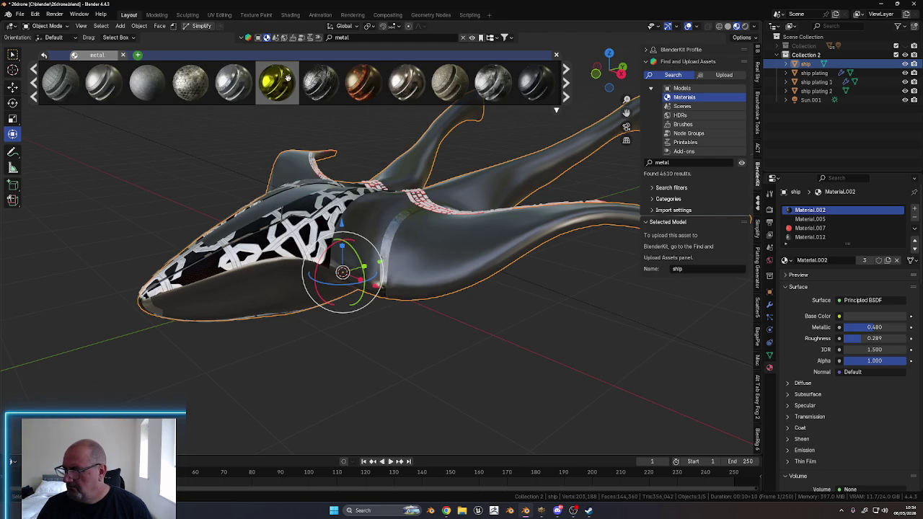
pyautogui.scroll(-3, 245, 79)
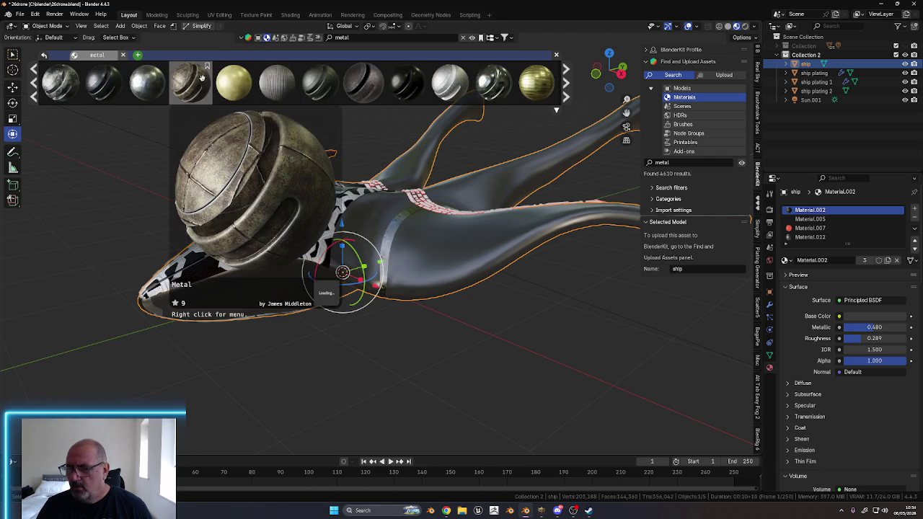
pyautogui.scroll(-2, 330, 85)
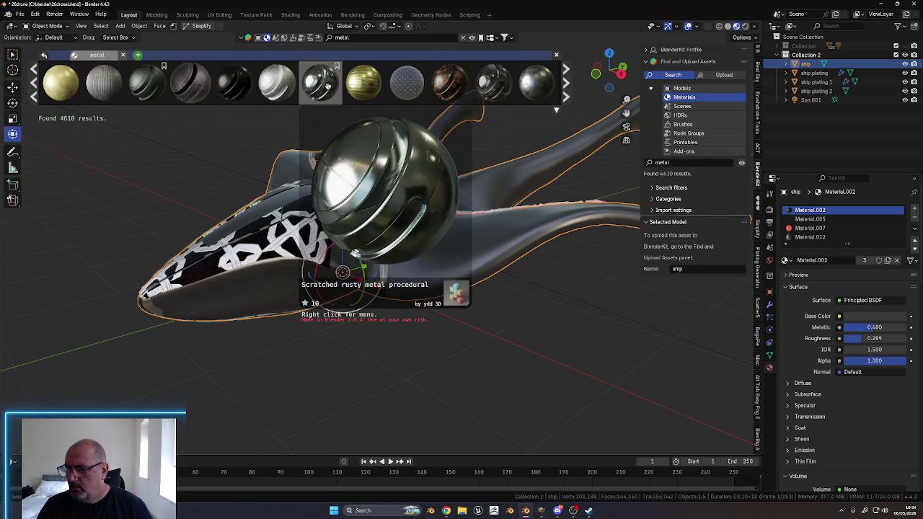
pyautogui.scroll(-1, 325, 85)
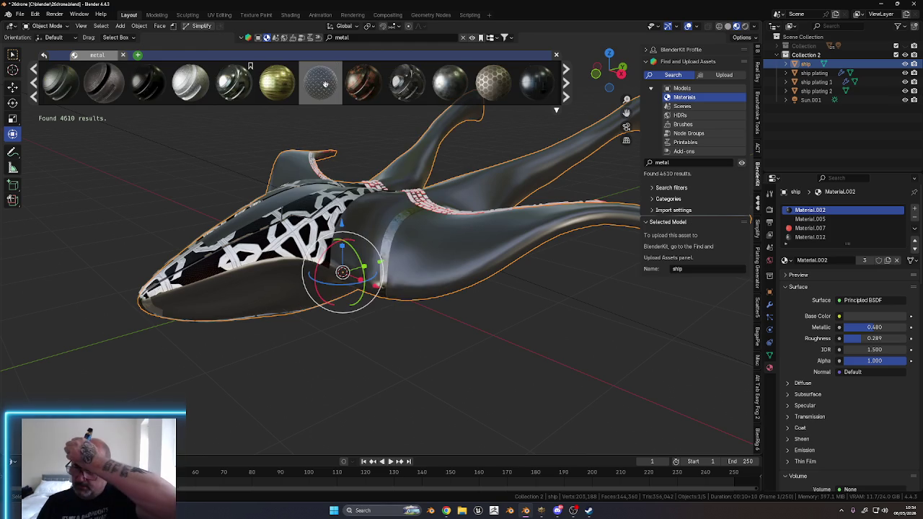
pyautogui.scroll(-2, 325, 85)
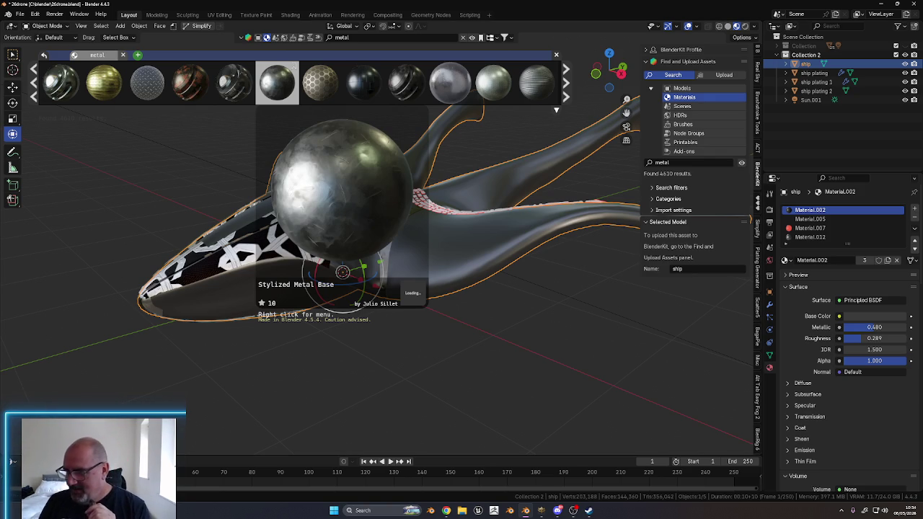
pyautogui.moveTo(277, 81); pyautogui.dragTo(469, 269)
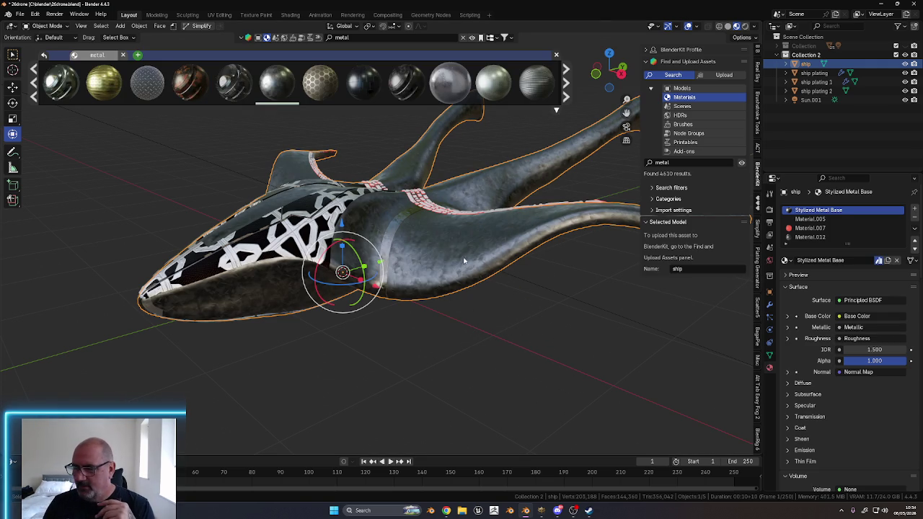
pyautogui.moveTo(375, 297)
pyautogui.mouseDown(button='middle')
pyautogui.moveTo(442, 313)
pyautogui.moveTo(447, 244)
pyautogui.moveTo(379, 251)
pyautogui.moveTo(395, 294)
pyautogui.moveTo(443, 278)
pyautogui.mouseUp(button='middle')
pyautogui.scroll(3, 447, 245)
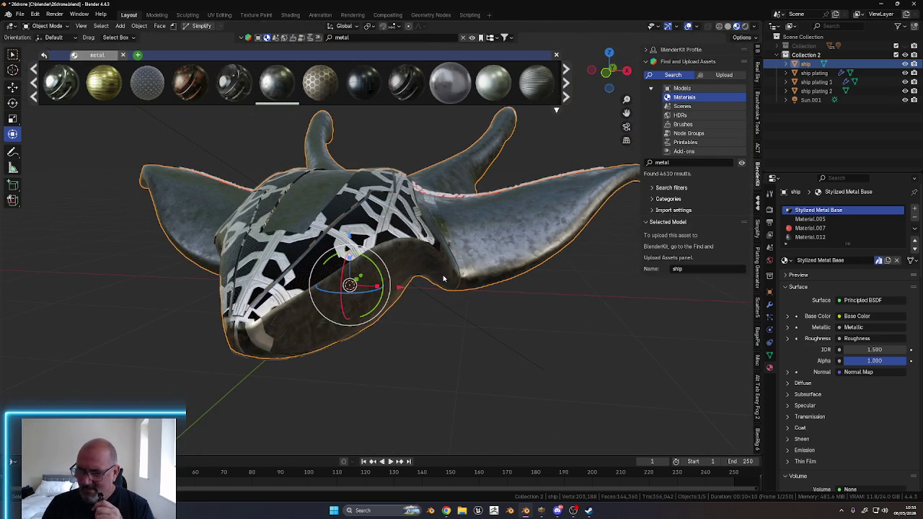
pyautogui.moveTo(441, 273)
pyautogui.mouseDown(button='middle')
pyautogui.moveTo(447, 315)
pyautogui.moveTo(393, 278)
pyautogui.mouseUp(button='middle')
pyautogui.scroll(4, 393, 277)
pyautogui.scroll(4, 393, 278)
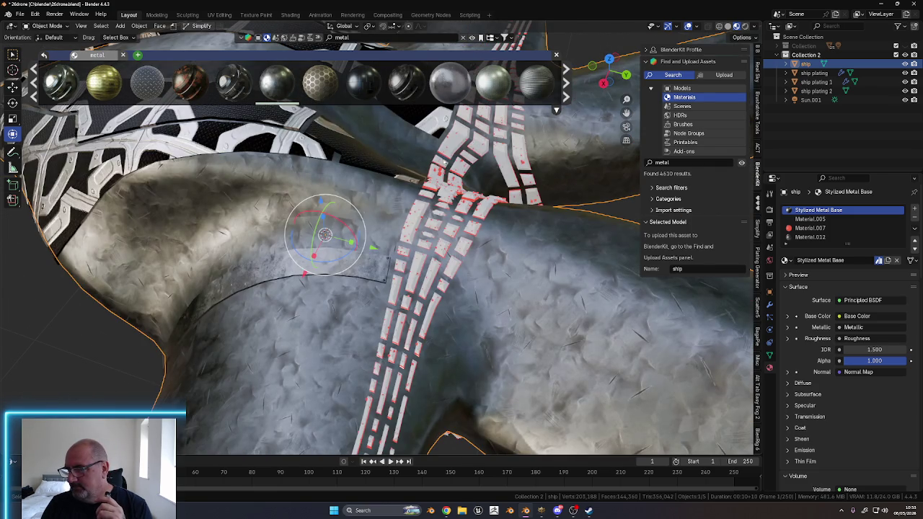
pyautogui.click(454, 145)
pyautogui.moveTo(427, 257); pyautogui.dragTo(581, 331, button='middle')
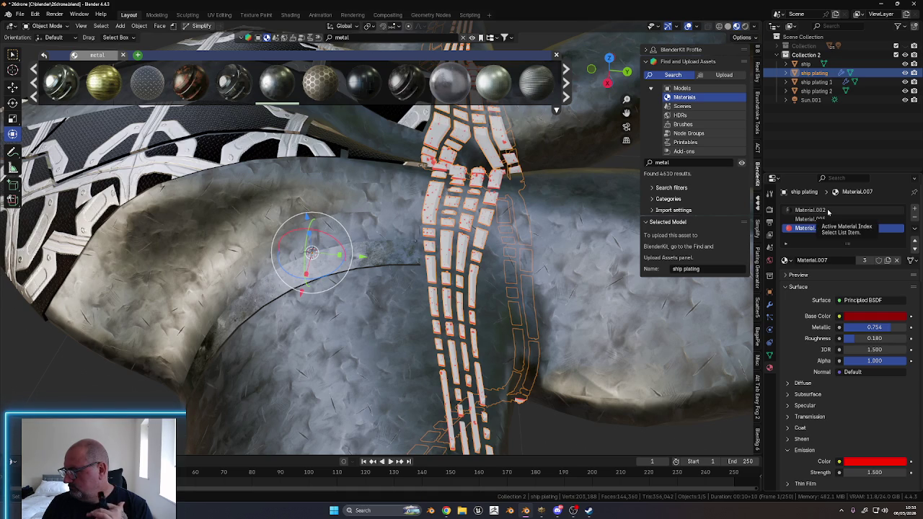
pyautogui.click(827, 211)
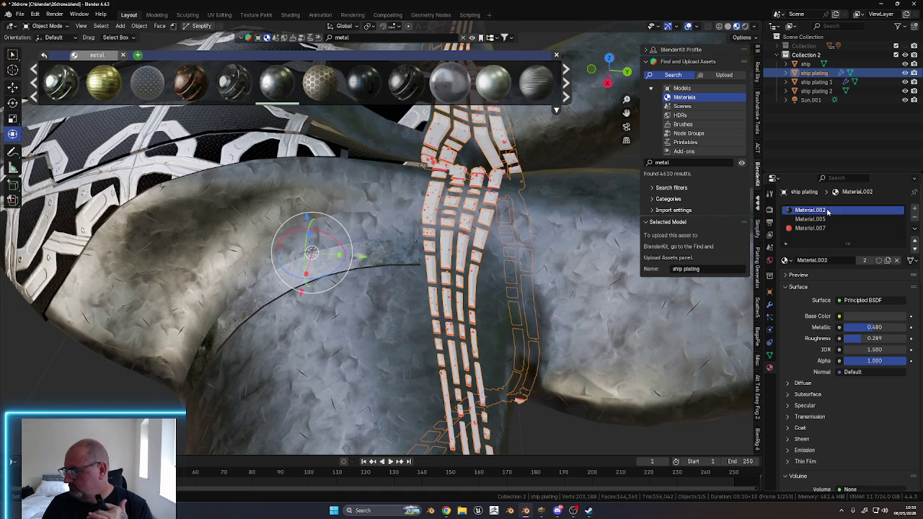
pyautogui.moveTo(449, 81)
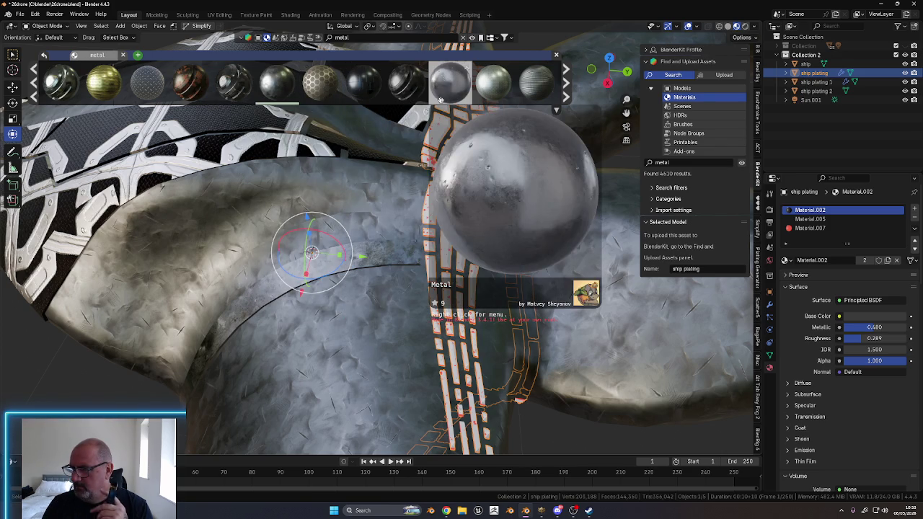
# Drop BlenderKit's Used Metal onto the plating's second slot, replacing Material.005, then reselect the hull
pyautogui.moveTo(442, 85); pyautogui.dragTo(467, 238)
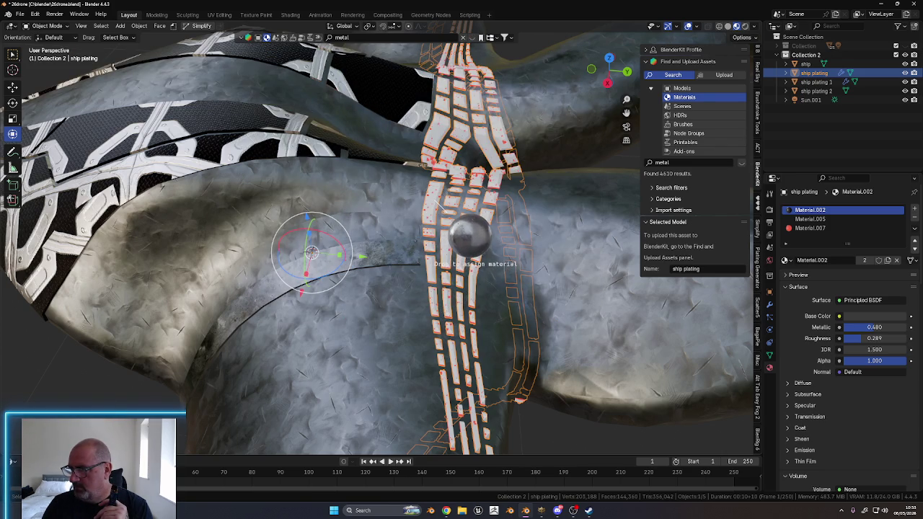
pyautogui.moveTo(431, 265); pyautogui.dragTo(437, 203)
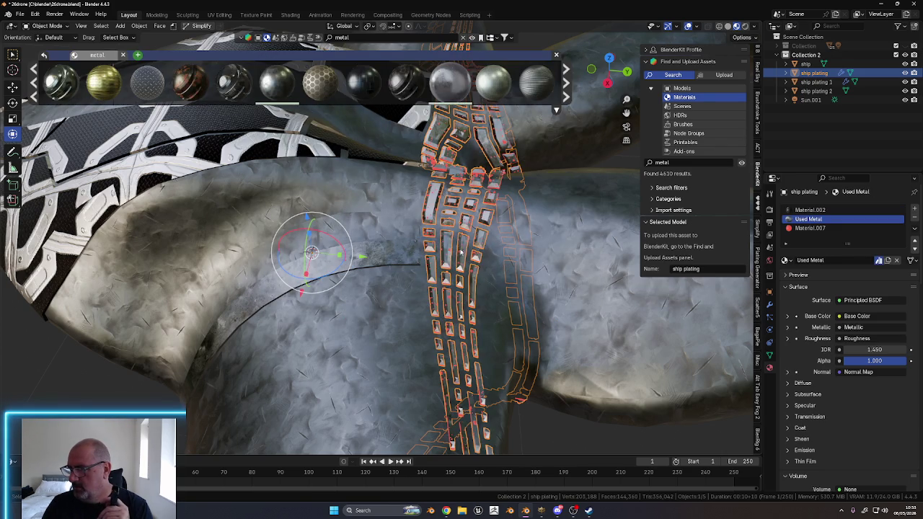
pyautogui.moveTo(514, 259)
pyautogui.mouseDown(button='middle')
pyautogui.moveTo(386, 214)
pyautogui.moveTo(432, 252)
pyautogui.moveTo(546, 314)
pyautogui.moveTo(421, 287)
pyautogui.moveTo(479, 271)
pyautogui.moveTo(449, 273)
pyautogui.moveTo(404, 245)
pyautogui.moveTo(704, 317)
pyautogui.mouseUp(button='middle')
pyautogui.scroll(-10, 432, 252)
pyautogui.scroll(5, 546, 314)
pyautogui.click(403, 245)
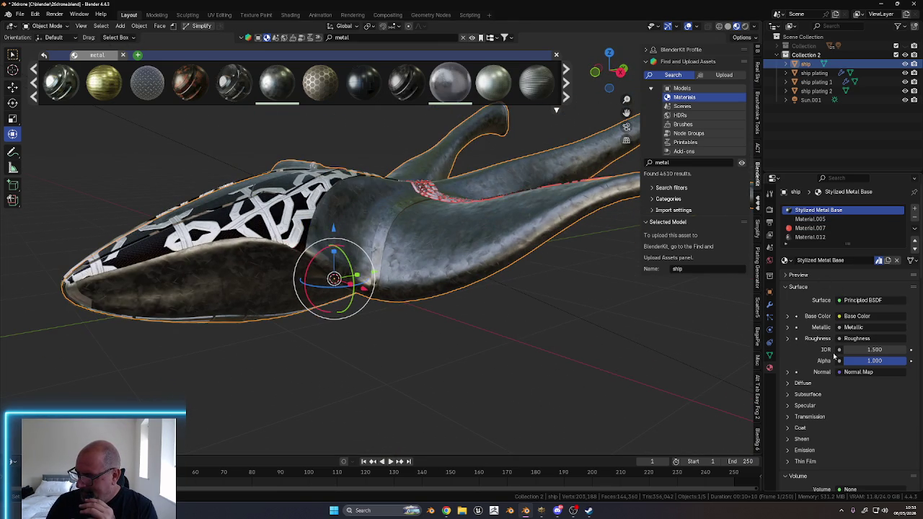
# Expand the hull's Base Color mapping and Normal Map settings, trying normal strength 1.300
pyautogui.click(787, 316)
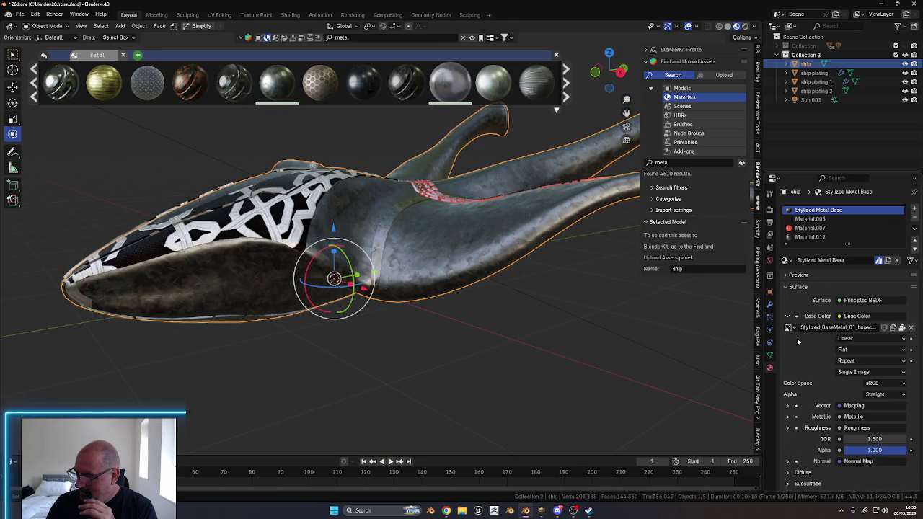
pyautogui.click(788, 406)
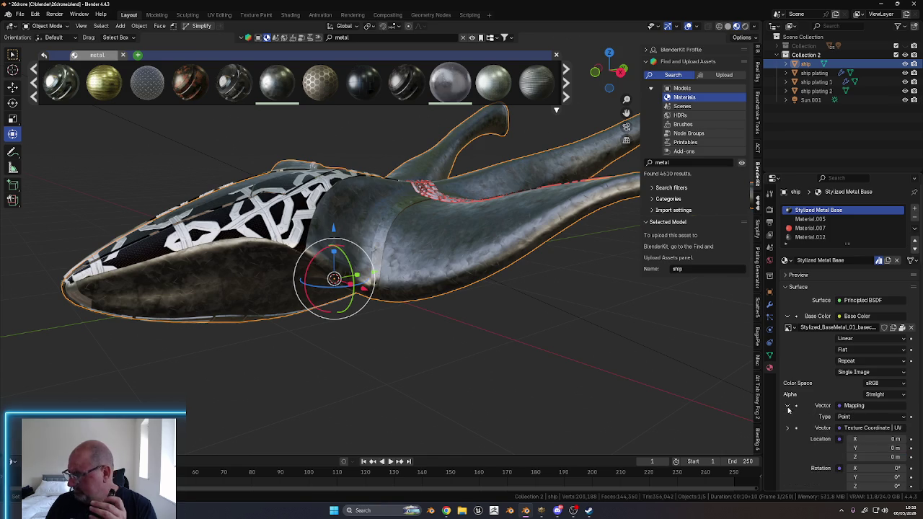
pyautogui.scroll(-2, 830, 448)
pyautogui.scroll(-2, 837, 433)
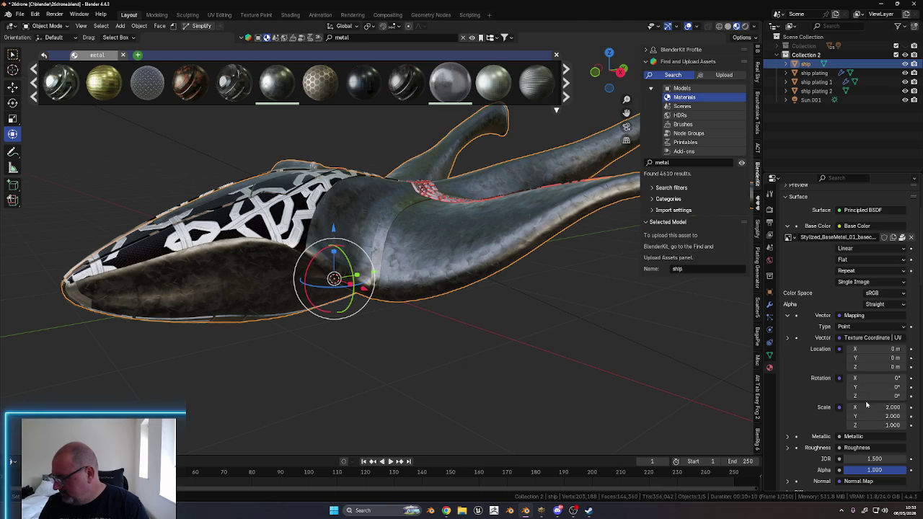
pyautogui.scroll(-4, 797, 407)
pyautogui.scroll(-1, 793, 416)
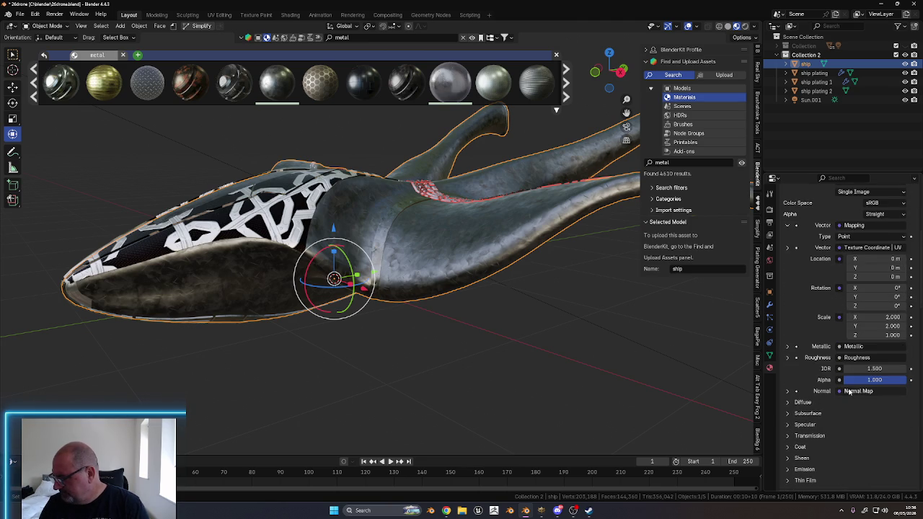
pyautogui.click(788, 391)
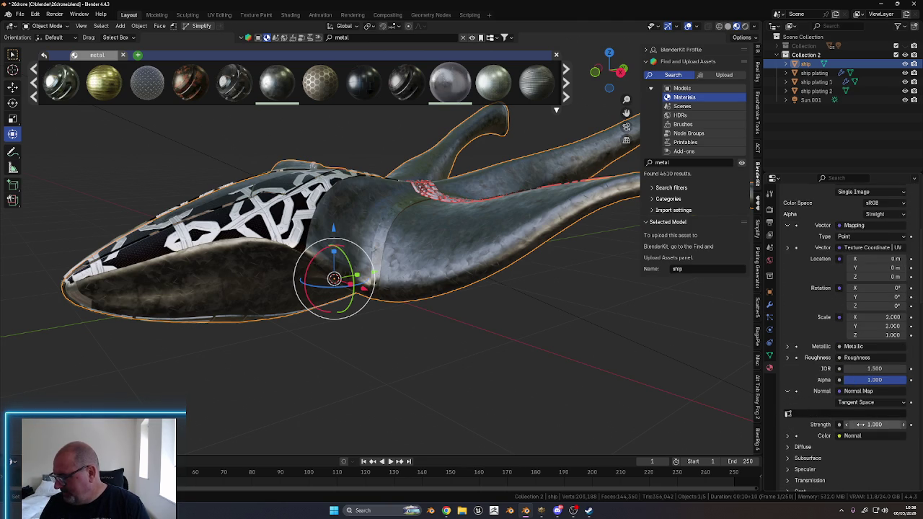
pyautogui.moveTo(875, 424)
pyautogui.mouseDown()
pyautogui.moveTo(894, 425)
pyautogui.moveTo(850, 425)
pyautogui.moveTo(887, 425)
pyautogui.mouseUp()
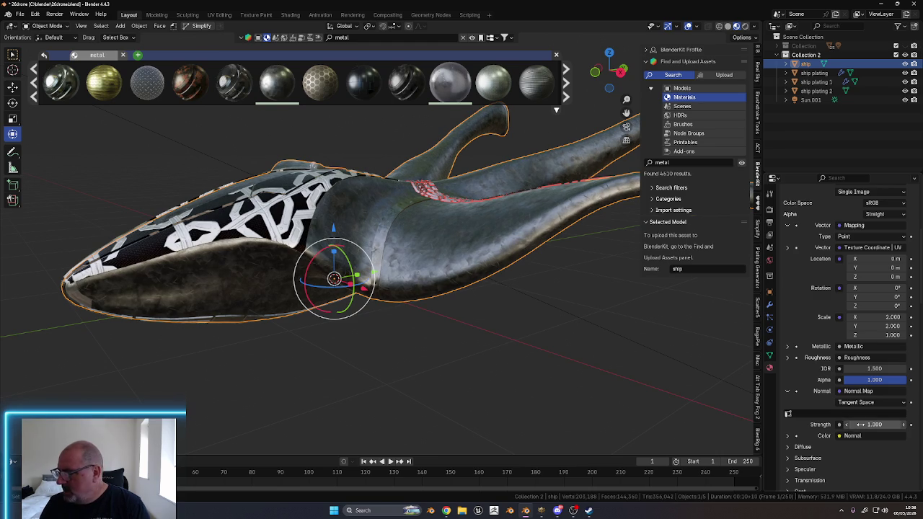
# Expand the normal texture's mapping, try Scale X around 2.200, and inspect the ship
pyautogui.scroll(-3, 798, 412)
pyautogui.click(787, 364)
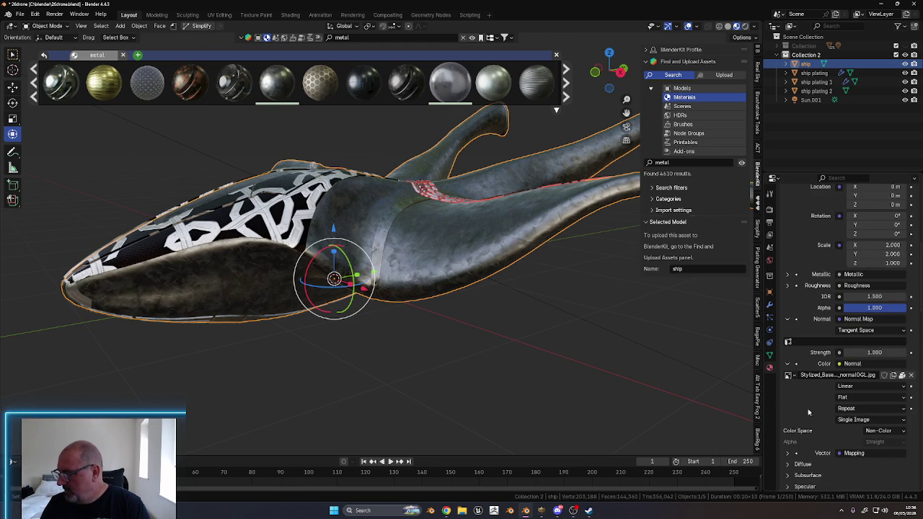
pyautogui.scroll(-1, 818, 413)
pyautogui.click(787, 421)
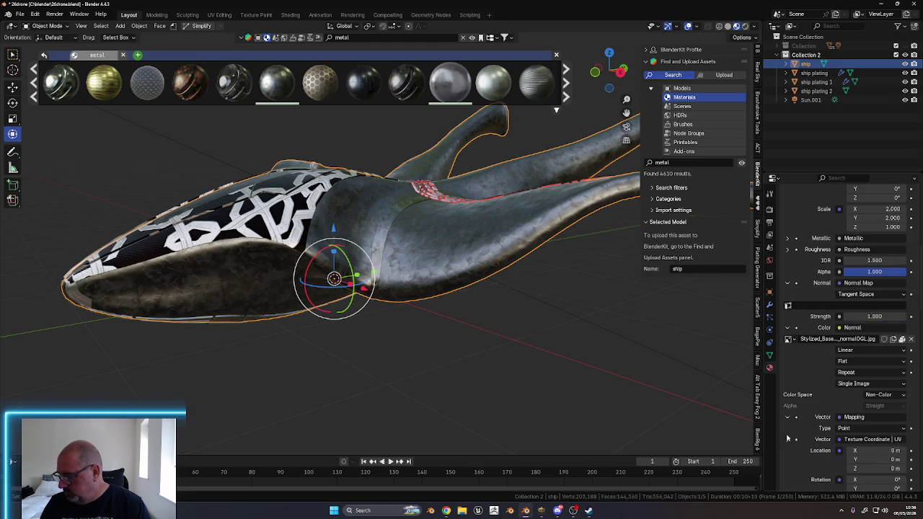
pyautogui.scroll(-2, 855, 437)
pyautogui.scroll(-1, 857, 432)
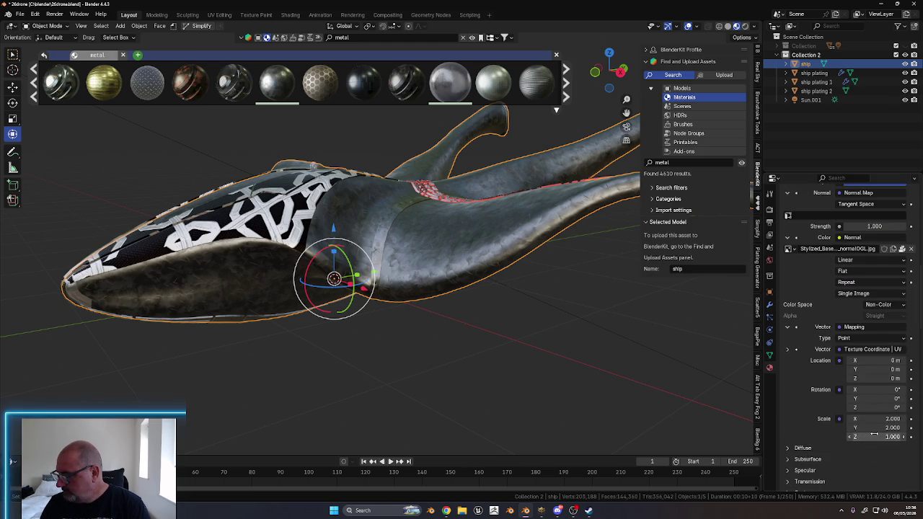
pyautogui.moveTo(873, 419); pyautogui.dragTo(888, 418)
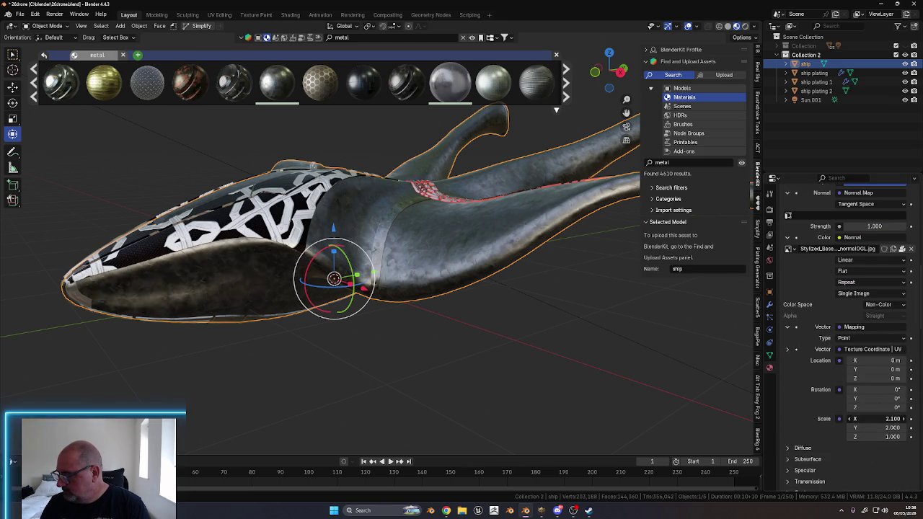
pyautogui.moveTo(888, 419)
pyautogui.mouseDown()
pyautogui.moveTo(904, 419)
pyautogui.moveTo(865, 419)
pyautogui.moveTo(894, 419)
pyautogui.mouseUp()
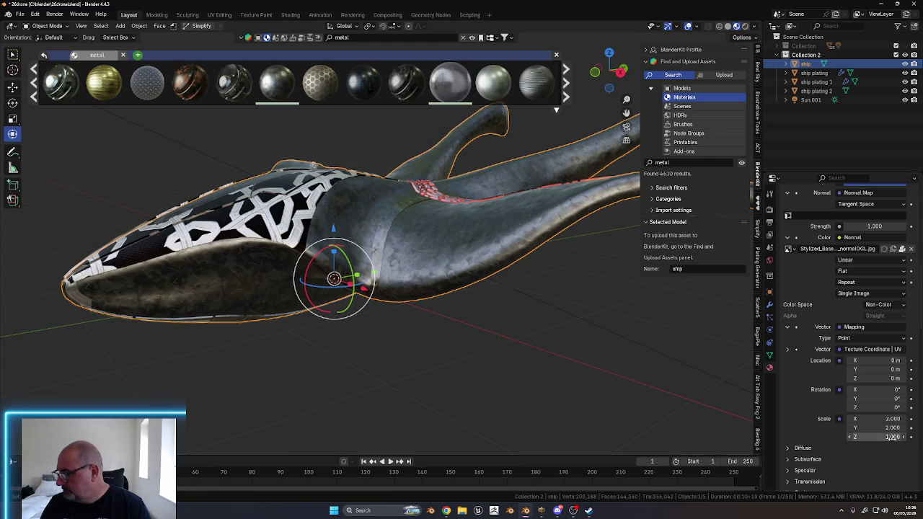
pyautogui.moveTo(517, 369)
pyautogui.mouseDown(button='middle')
pyautogui.moveTo(432, 358)
pyautogui.moveTo(488, 346)
pyautogui.moveTo(512, 325)
pyautogui.moveTo(521, 334)
pyautogui.moveTo(483, 351)
pyautogui.moveTo(504, 332)
pyautogui.moveTo(504, 346)
pyautogui.moveTo(511, 329)
pyautogui.moveTo(490, 372)
pyautogui.moveTo(463, 260)
pyautogui.mouseUp(button='middle')
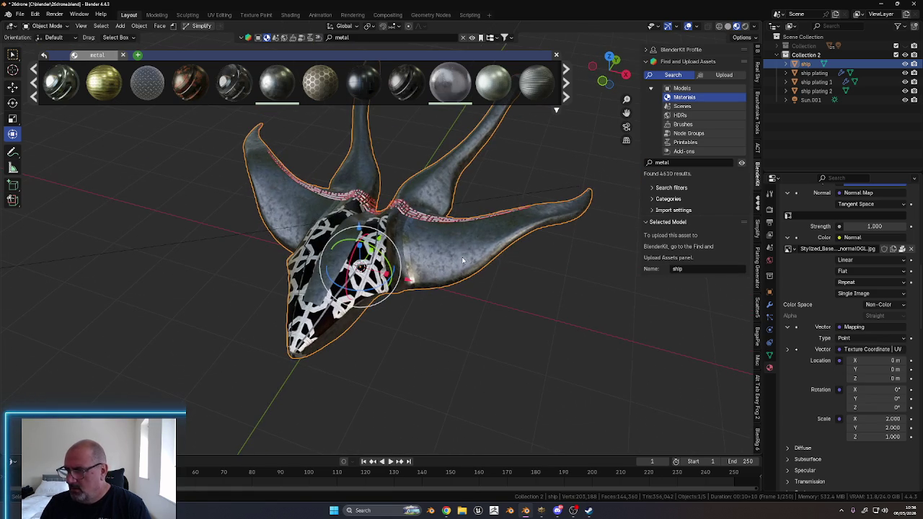
pyautogui.scroll(5, 800, 262)
pyautogui.scroll(5, 800, 262)
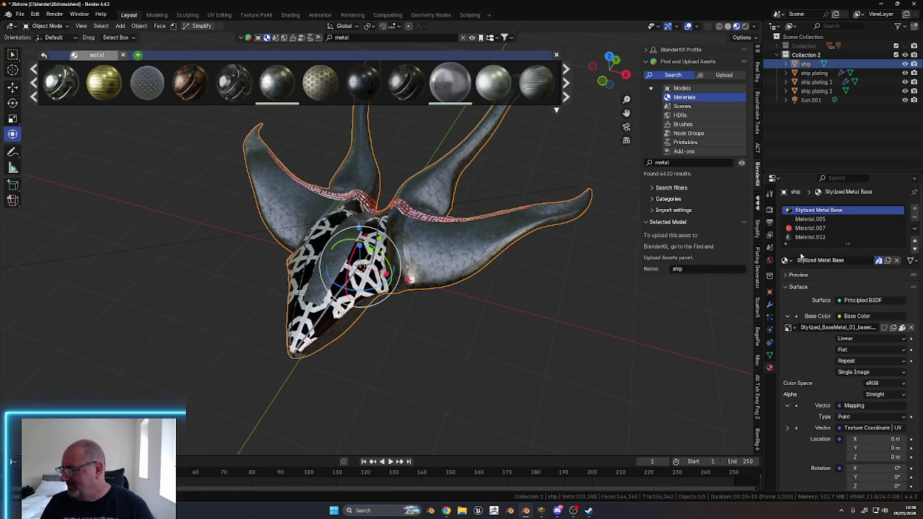
pyautogui.moveTo(409, 138); pyautogui.dragTo(398, 170, button='middle')
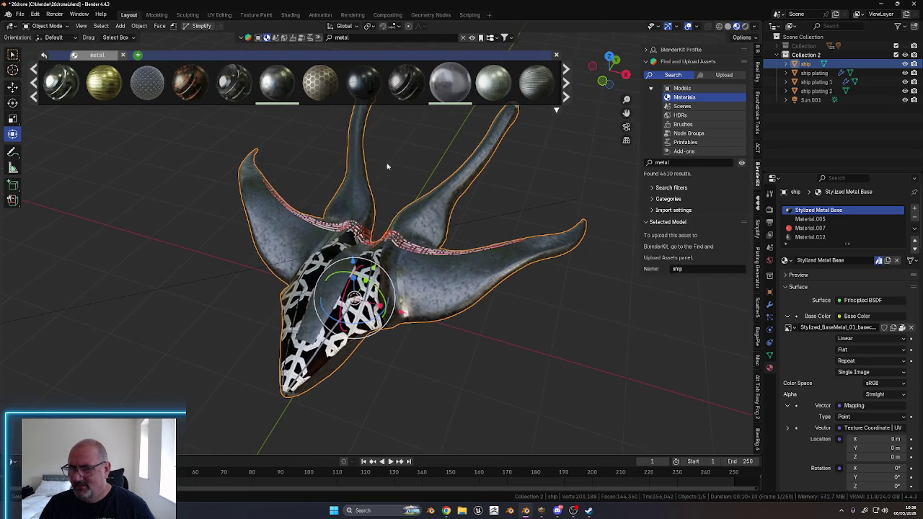
# Scroll the BlenderKit bar and drop the Scratched metal material onto the hull
pyautogui.scroll(-2, 281, 81)
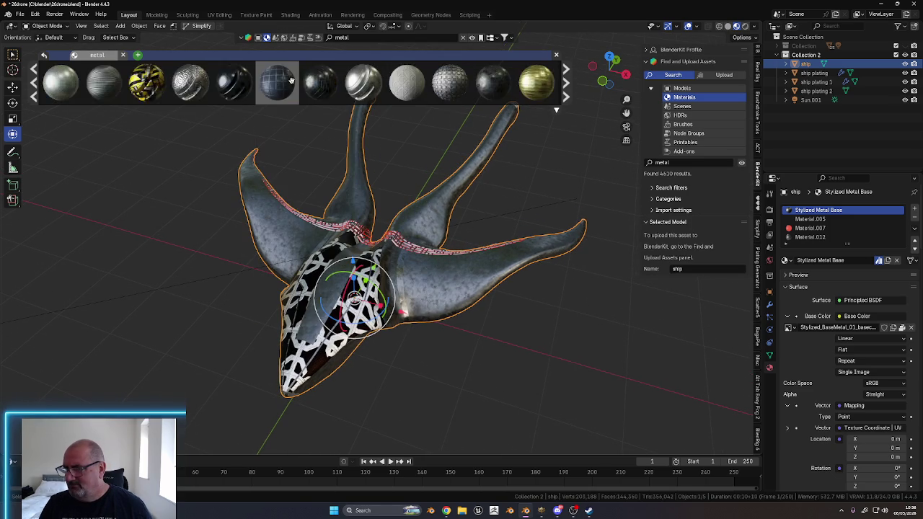
pyautogui.scroll(-2, 298, 88)
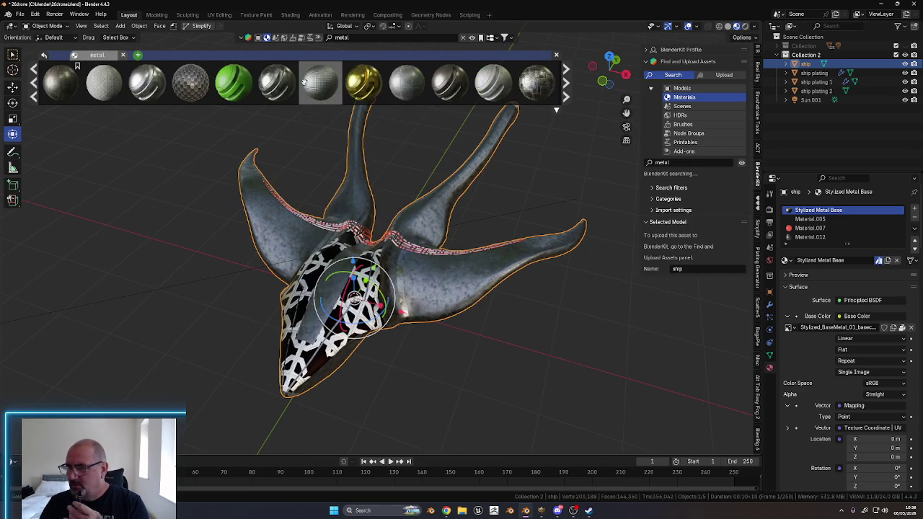
pyautogui.moveTo(233, 81)
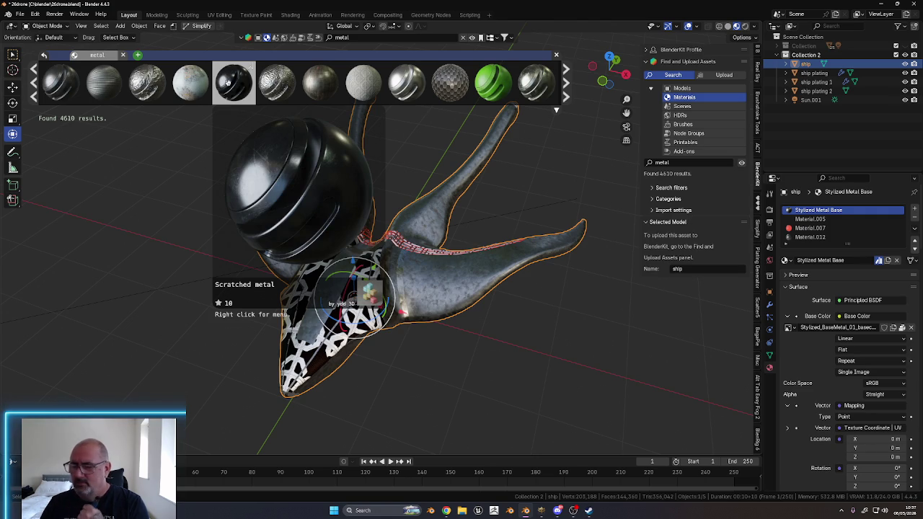
pyautogui.moveTo(227, 83); pyautogui.dragTo(476, 278)
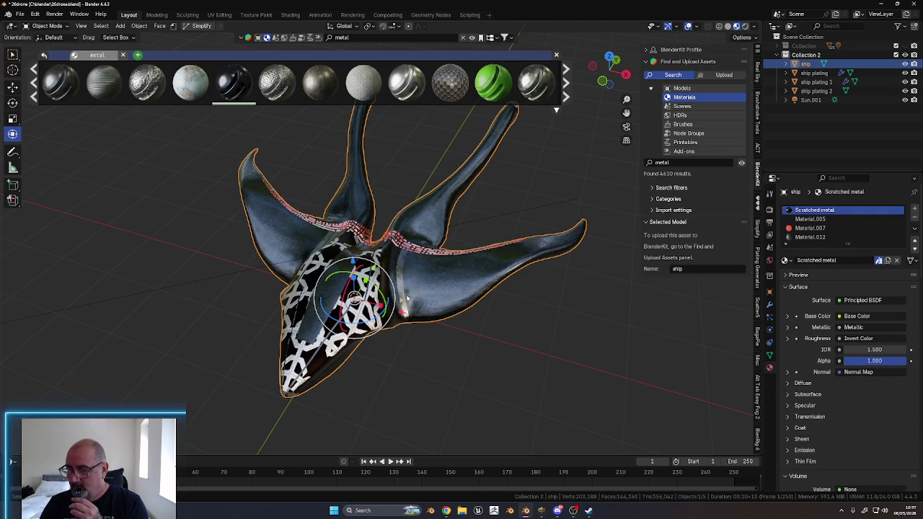
pyautogui.moveTo(445, 333)
pyautogui.mouseDown(button='middle')
pyautogui.moveTo(500, 317)
pyautogui.moveTo(445, 317)
pyautogui.moveTo(484, 317)
pyautogui.mouseUp(button='middle')
# Zoom and orbit around the Scratched metal hull, then expand its diffuse base colour texture
pyautogui.scroll(5, 445, 317)
pyautogui.scroll(-6, 484, 317)
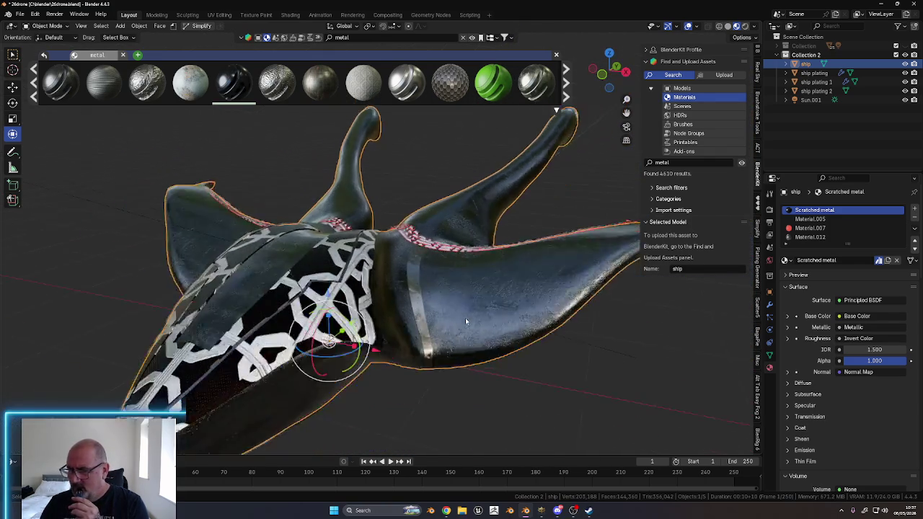
pyautogui.scroll(2, 487, 331)
pyautogui.scroll(5, 490, 352)
pyautogui.scroll(1, 497, 346)
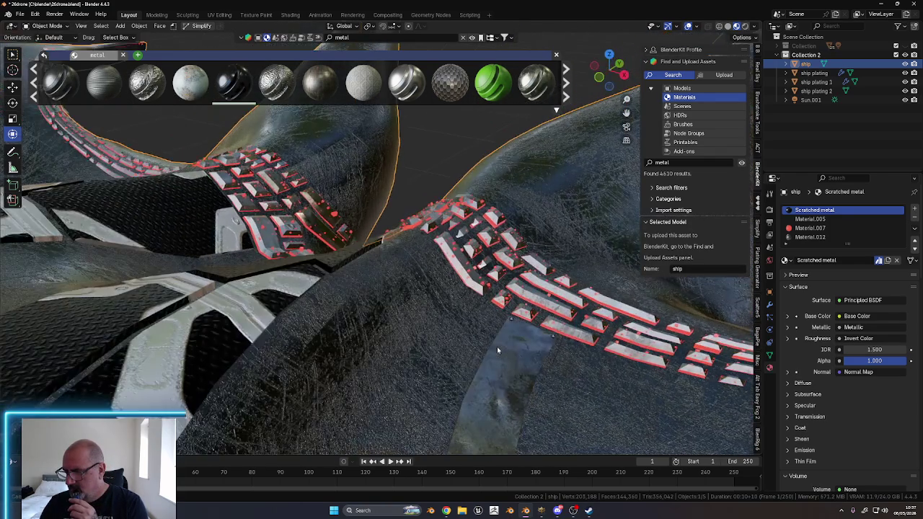
pyautogui.scroll(-2, 501, 341)
pyautogui.scroll(-3, 503, 368)
pyautogui.moveTo(503, 368); pyautogui.dragTo(484, 347, button='middle')
pyautogui.scroll(1, 508, 362)
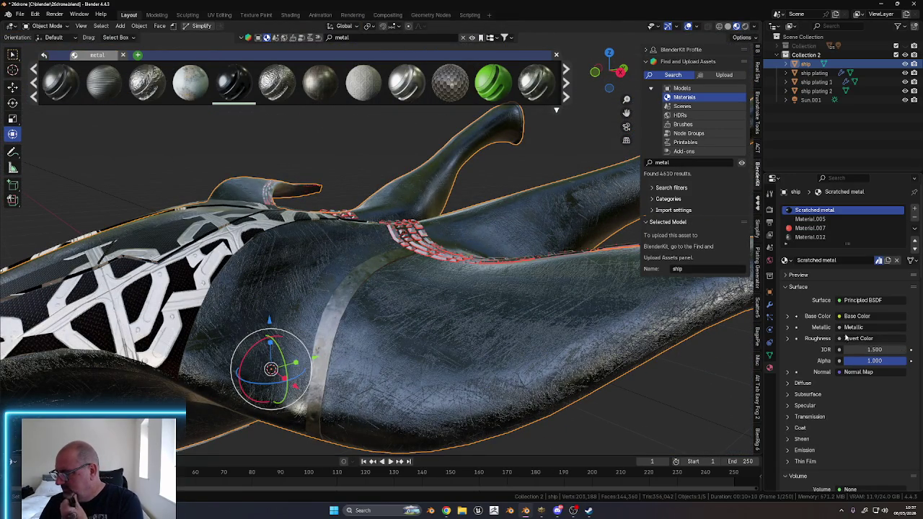
pyautogui.click(787, 317)
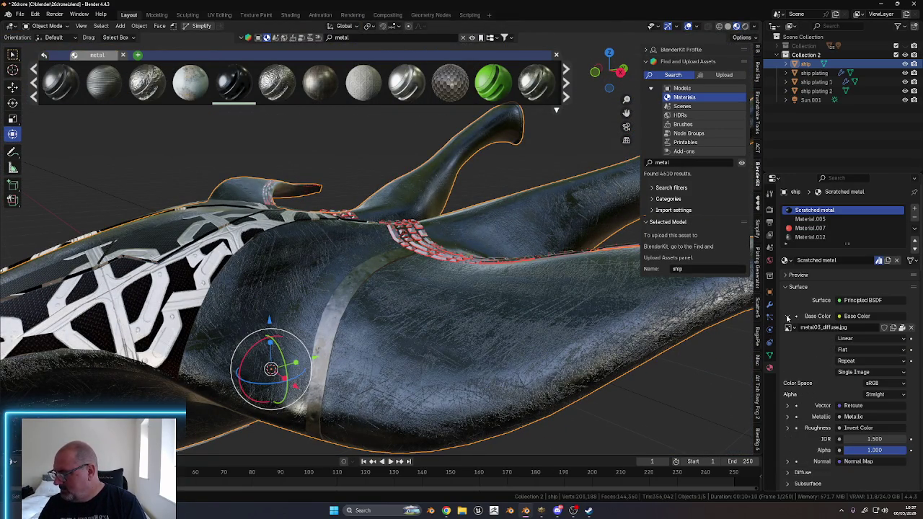
# Expand the texture's Mapping settings and drag Scale X down toward 0
pyautogui.click(788, 406)
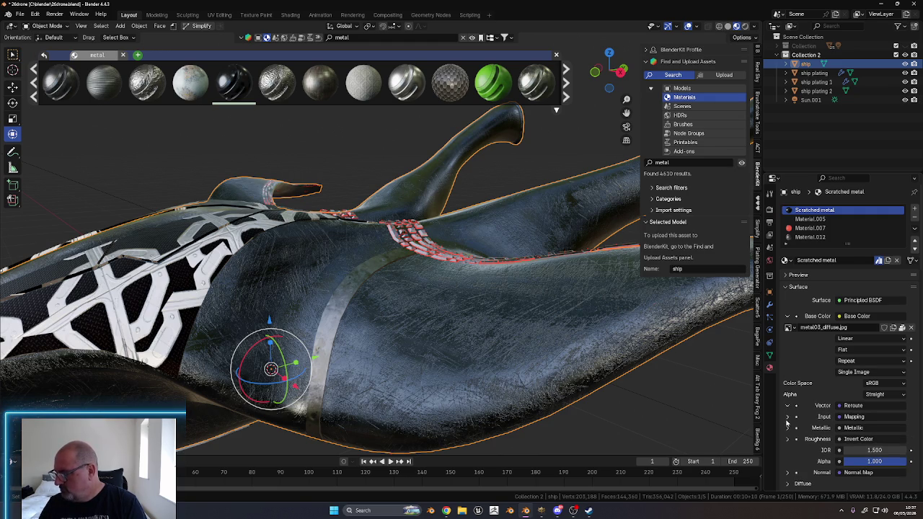
pyautogui.click(787, 416)
pyautogui.scroll(-3, 814, 428)
pyautogui.scroll(-2, 829, 418)
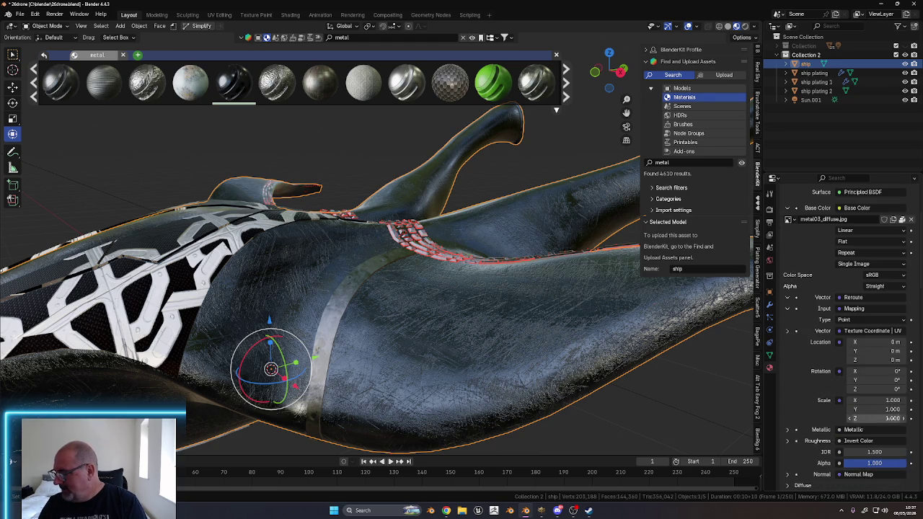
pyautogui.moveTo(878, 402)
pyautogui.mouseDown()
pyautogui.moveTo(908, 401)
pyautogui.moveTo(850, 400)
pyautogui.mouseUp()
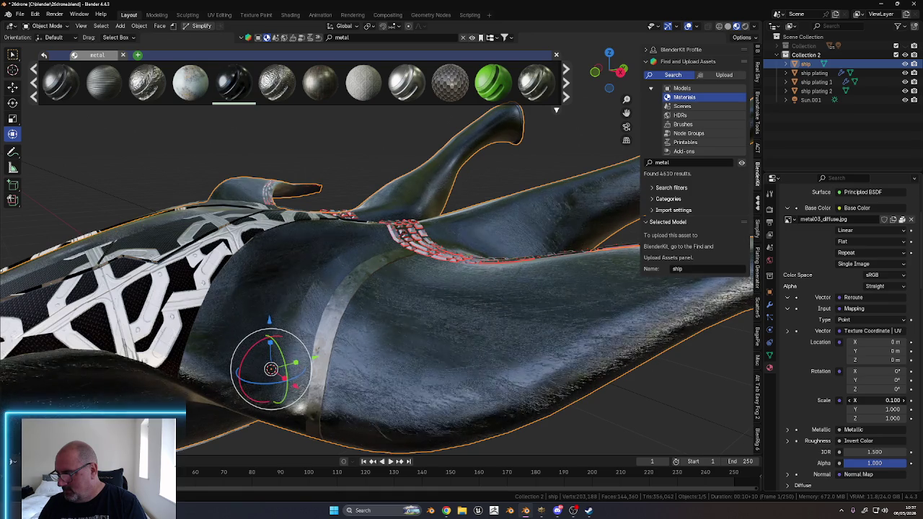
pyautogui.moveTo(879, 400); pyautogui.dragTo(894, 400)
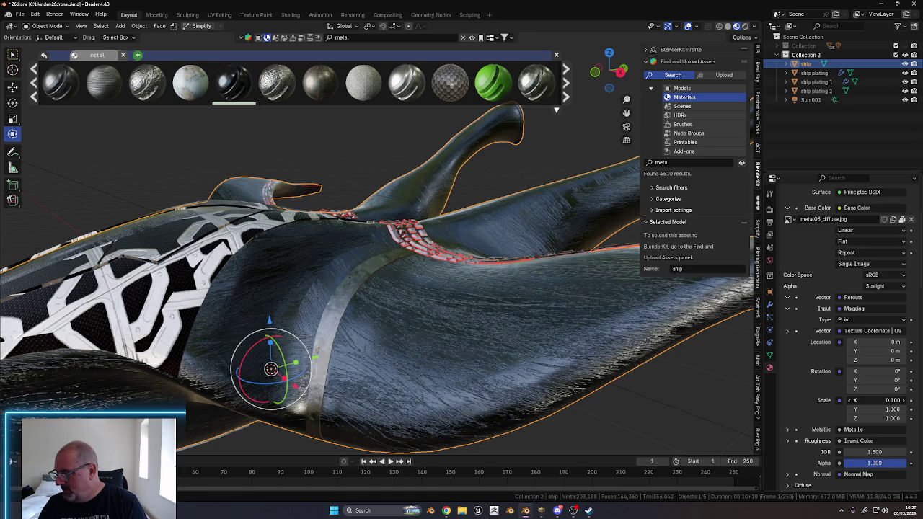
pyautogui.moveTo(879, 400)
pyautogui.mouseDown()
pyautogui.moveTo(858, 408)
pyautogui.moveTo(872, 409)
pyautogui.mouseUp()
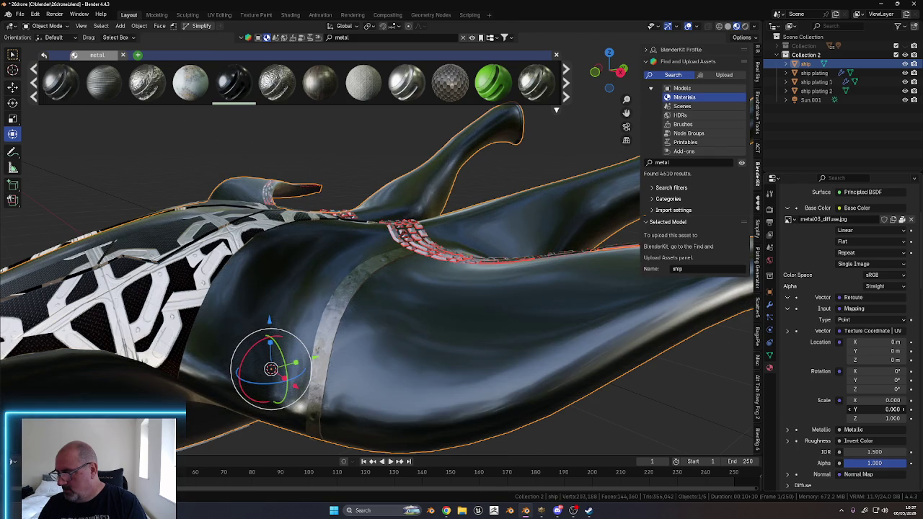
pyautogui.scroll(-6, 587, 359)
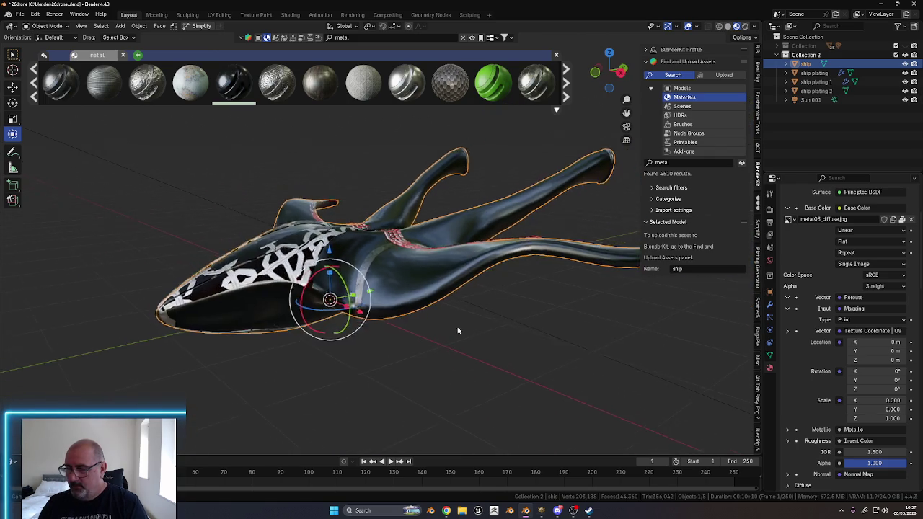
pyautogui.moveTo(586, 359); pyautogui.dragTo(597, 352, button='middle')
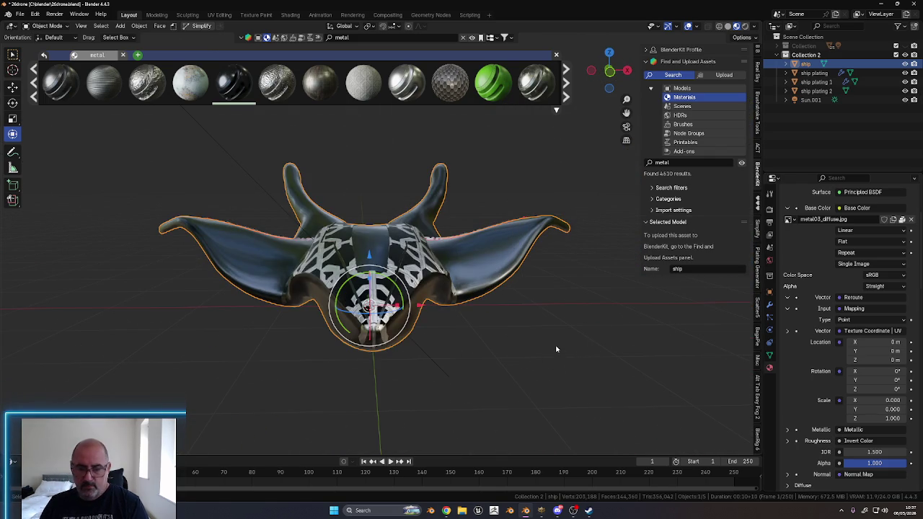
# Enter exact texture mapping Scale X and Scale Y values of 0.001
pyautogui.click(891, 400)
pyautogui.write('0')
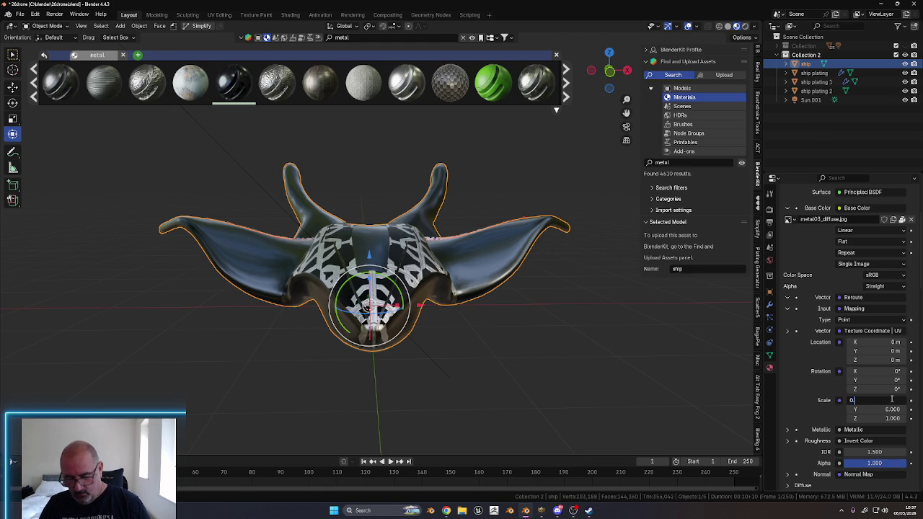
pyautogui.press('Return')
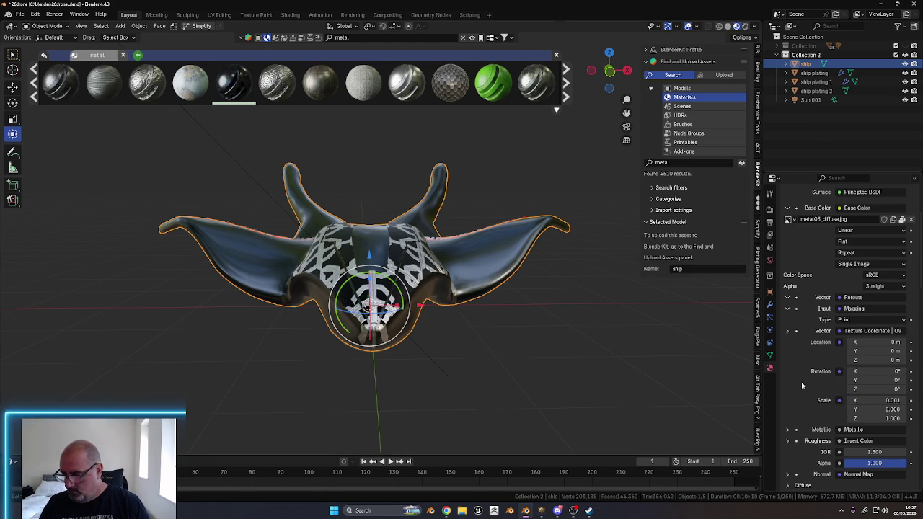
pyautogui.scroll(5, 517, 292)
pyautogui.moveTo(517, 292)
pyautogui.mouseDown(button='middle')
pyautogui.moveTo(569, 345)
pyautogui.moveTo(493, 364)
pyautogui.moveTo(555, 360)
pyautogui.mouseUp(button='middle')
pyautogui.scroll(-4, 573, 347)
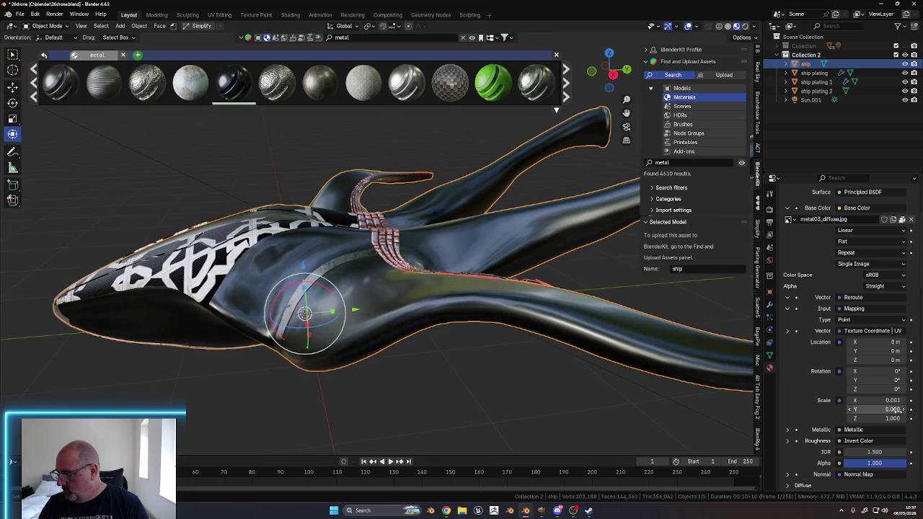
pyautogui.click(894, 408)
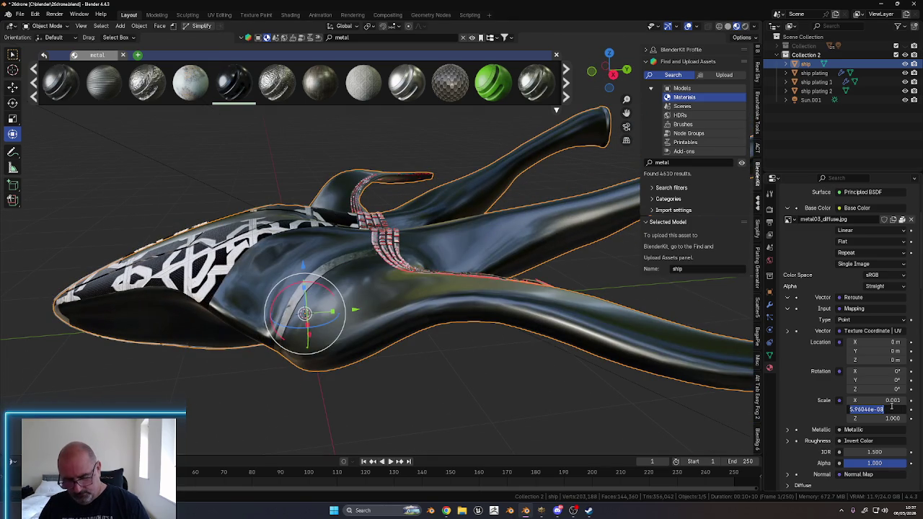
pyautogui.write('1')
pyautogui.press('Return')
pyautogui.moveTo(469, 390)
pyautogui.mouseDown(button='middle')
pyautogui.moveTo(494, 382)
pyautogui.moveTo(517, 352)
pyautogui.moveTo(531, 378)
pyautogui.moveTo(512, 352)
pyautogui.mouseUp(button='middle')
pyautogui.scroll(3, 528, 369)
pyautogui.scroll(2, 531, 368)
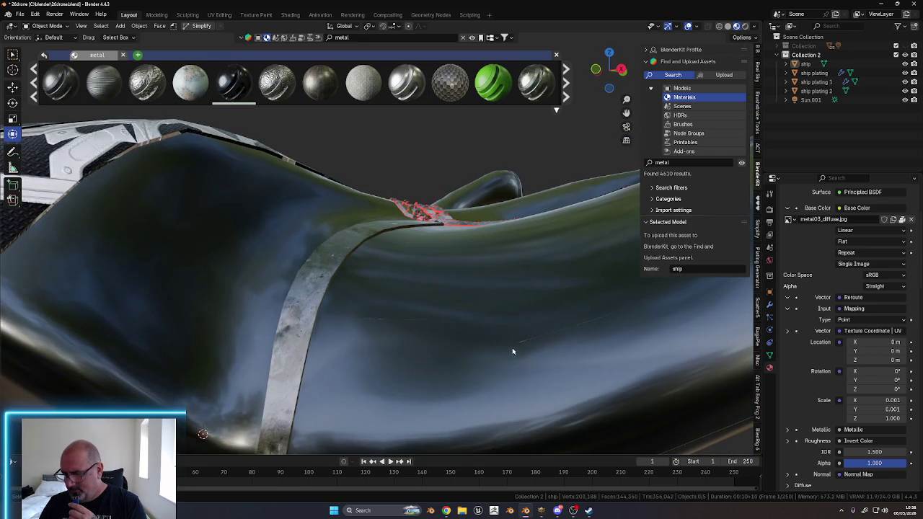
pyautogui.moveTo(594, 330)
pyautogui.mouseDown(button='middle')
pyautogui.moveTo(500, 346)
pyautogui.moveTo(488, 356)
pyautogui.moveTo(497, 361)
pyautogui.mouseUp(button='middle')
pyautogui.scroll(-3, 488, 356)
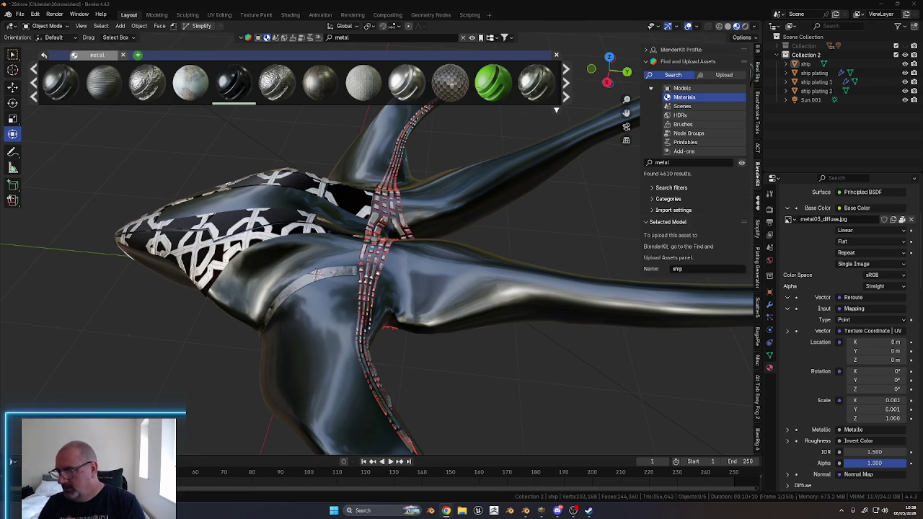
pyautogui.moveTo(231, 376); pyautogui.dragTo(360, 408, button='middle')
pyautogui.moveTo(412, 392)
pyautogui.mouseDown(button='middle')
pyautogui.moveTo(348, 305)
pyautogui.moveTo(410, 307)
pyautogui.moveTo(444, 326)
pyautogui.moveTo(452, 288)
pyautogui.moveTo(440, 264)
pyautogui.moveTo(428, 315)
pyautogui.moveTo(432, 381)
pyautogui.moveTo(447, 369)
pyautogui.moveTo(398, 335)
pyautogui.moveTo(378, 284)
pyautogui.moveTo(377, 312)
pyautogui.moveTo(390, 307)
pyautogui.moveTo(394, 322)
pyautogui.moveTo(453, 338)
pyautogui.moveTo(500, 336)
pyautogui.moveTo(463, 325)
pyautogui.moveTo(500, 333)
pyautogui.moveTo(445, 316)
pyautogui.mouseUp(button='middle')
pyautogui.click(396, 326)
pyautogui.scroll(-4, 404, 313)
pyautogui.click(452, 337)
pyautogui.scroll(5, 465, 317)
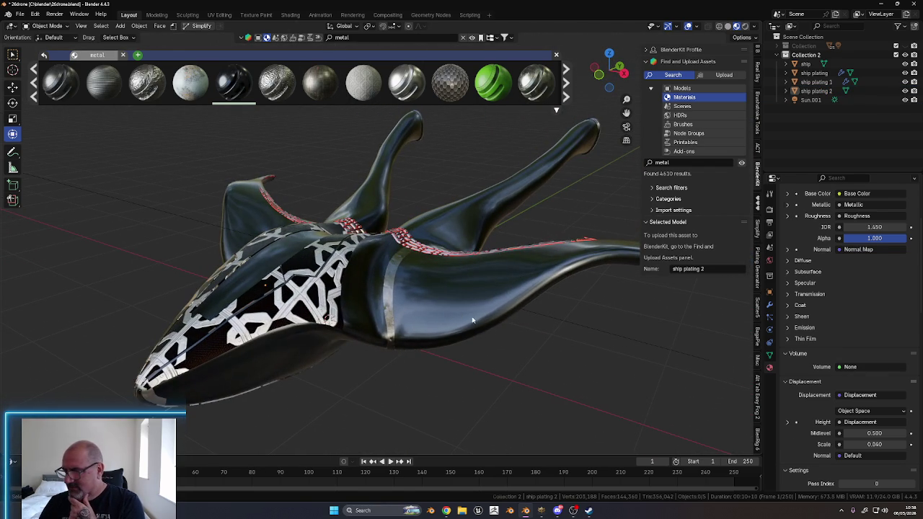
# Select the ship hull and scroll BlenderKit's metal results down to the Metal Panels material
pyautogui.click(473, 319)
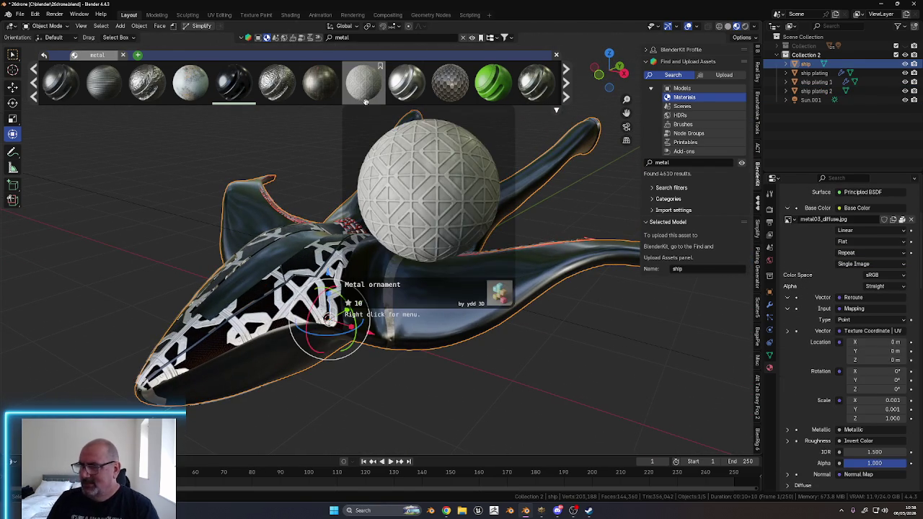
pyautogui.scroll(-2, 297, 87)
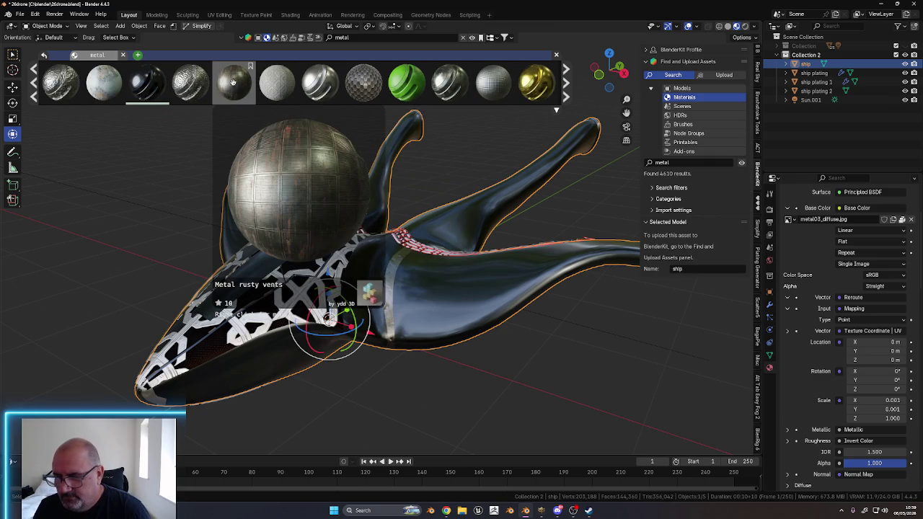
pyautogui.scroll(-2, 234, 85)
pyautogui.scroll(-2, 242, 82)
pyautogui.scroll(-2, 249, 79)
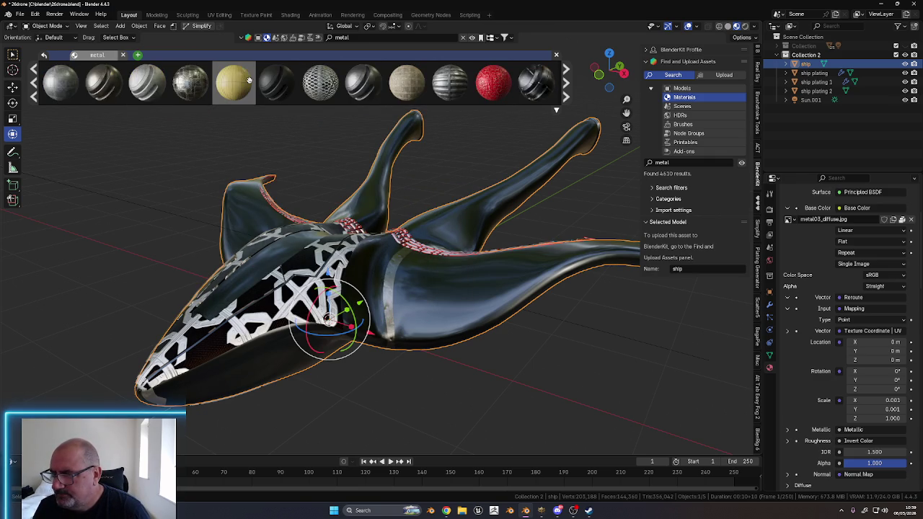
pyautogui.scroll(-2, 249, 79)
pyautogui.scroll(-2, 248, 80)
pyautogui.scroll(-2, 249, 80)
pyautogui.scroll(-2, 249, 79)
pyautogui.scroll(-2, 248, 79)
pyautogui.scroll(-2, 248, 80)
pyautogui.scroll(-2, 247, 81)
pyautogui.scroll(-2, 245, 81)
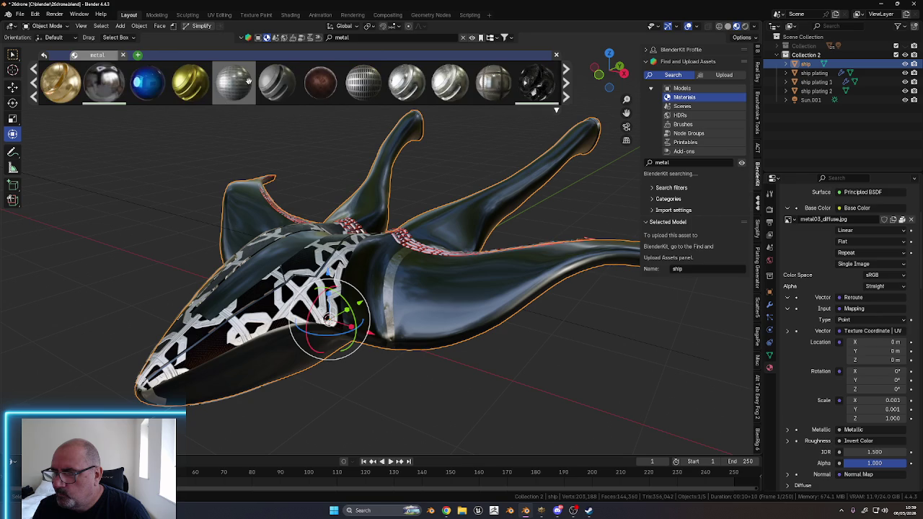
pyautogui.moveTo(147, 82)
pyautogui.scroll(-2, 245, 83)
pyautogui.scroll(-2, 230, 83)
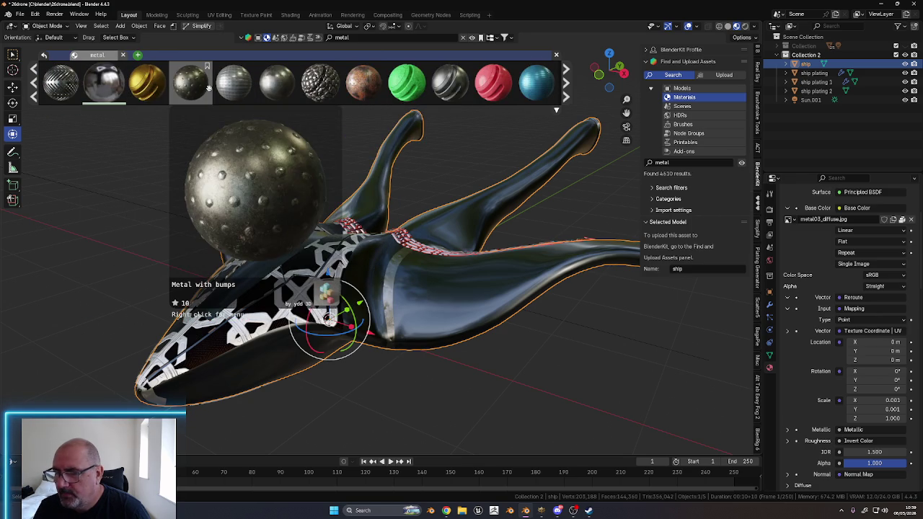
pyautogui.scroll(-2, 221, 84)
pyautogui.scroll(-2, 222, 84)
pyautogui.scroll(-2, 220, 84)
pyautogui.scroll(-2, 220, 84)
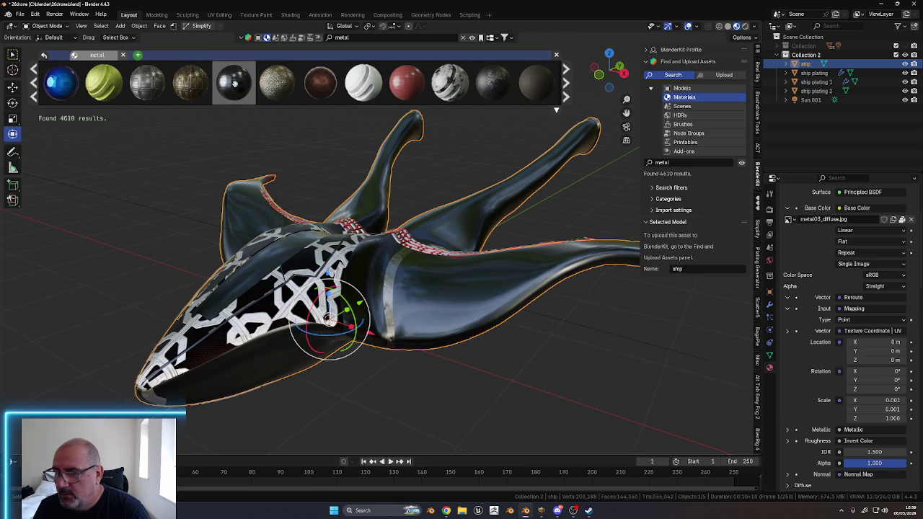
pyautogui.moveTo(232, 82)
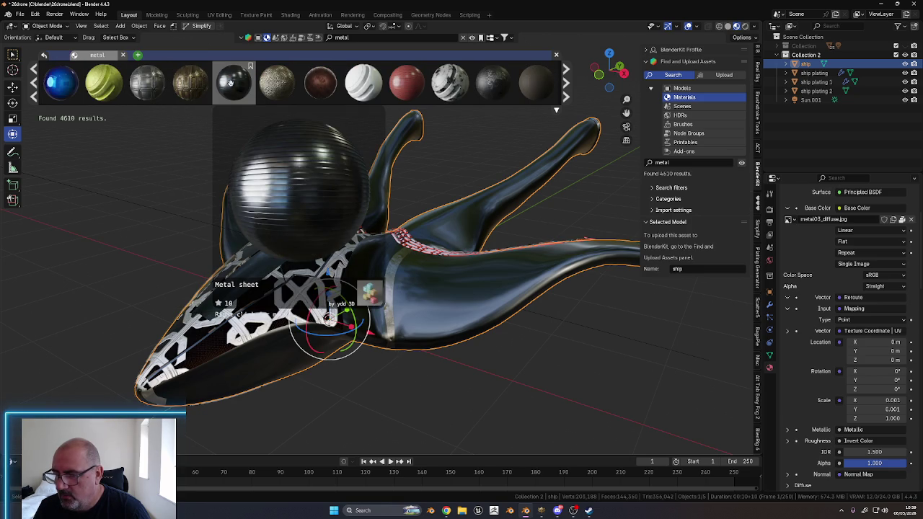
pyautogui.scroll(-2, 232, 82)
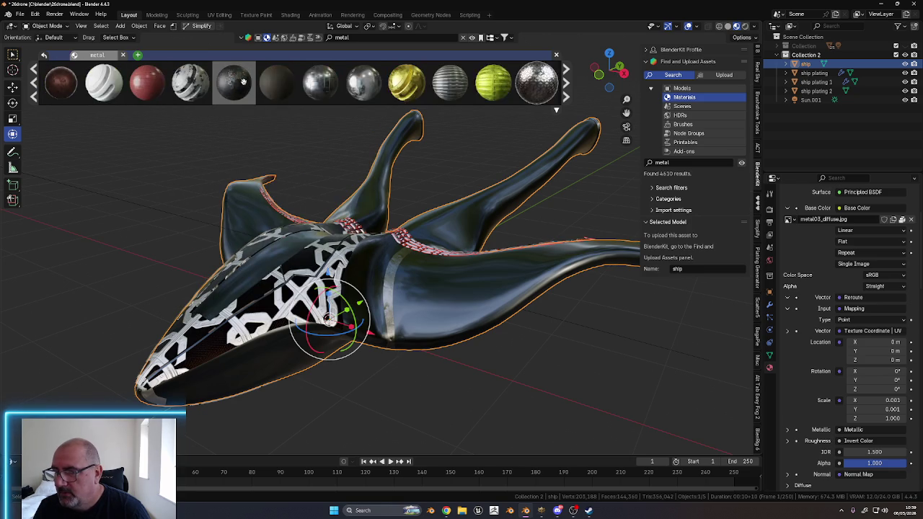
pyautogui.scroll(-2, 242, 83)
pyautogui.scroll(-2, 241, 83)
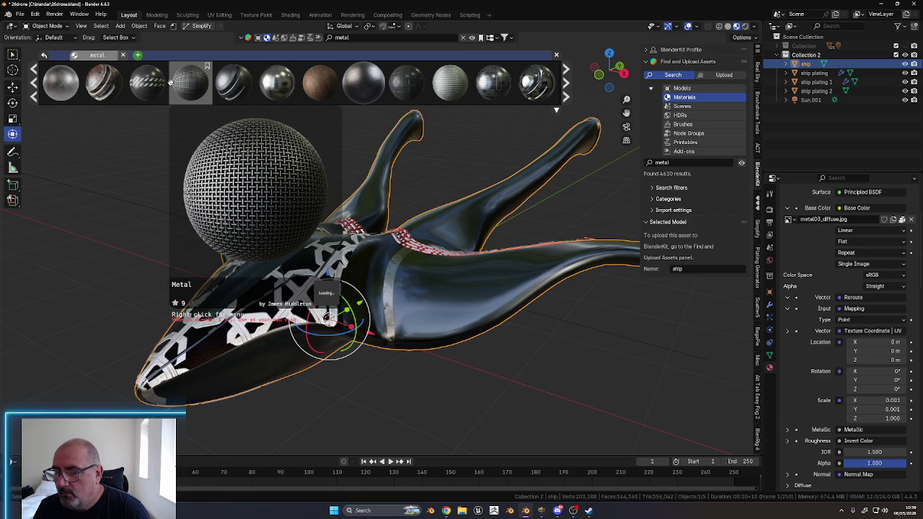
pyautogui.scroll(-2, 171, 81)
pyautogui.scroll(-2, 239, 87)
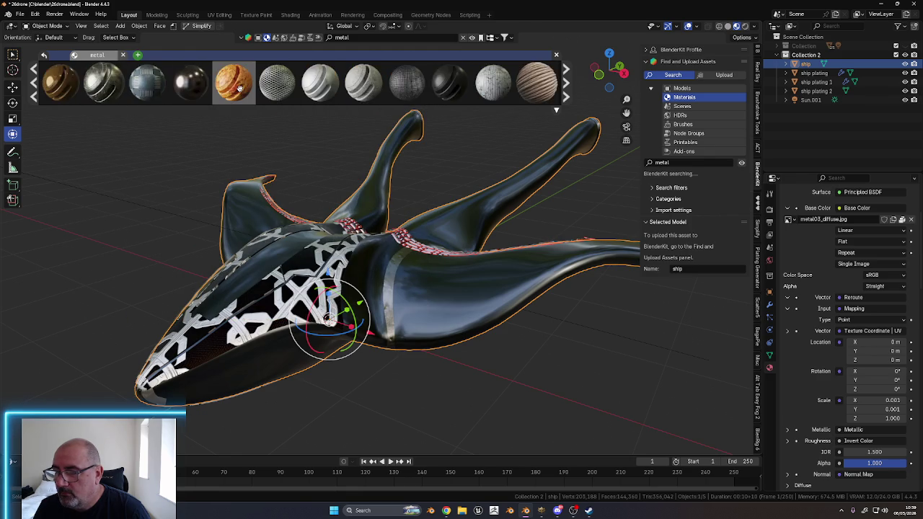
pyautogui.scroll(-2, 239, 87)
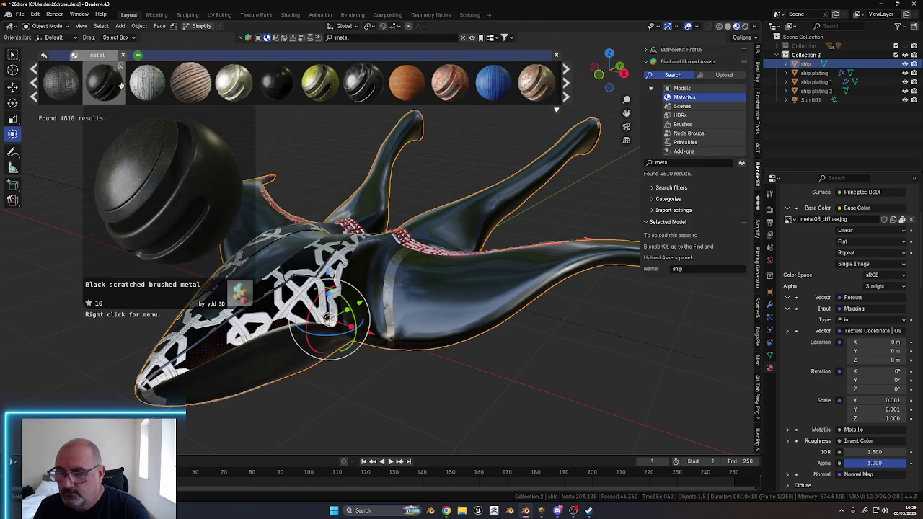
pyautogui.scroll(-2, 111, 80)
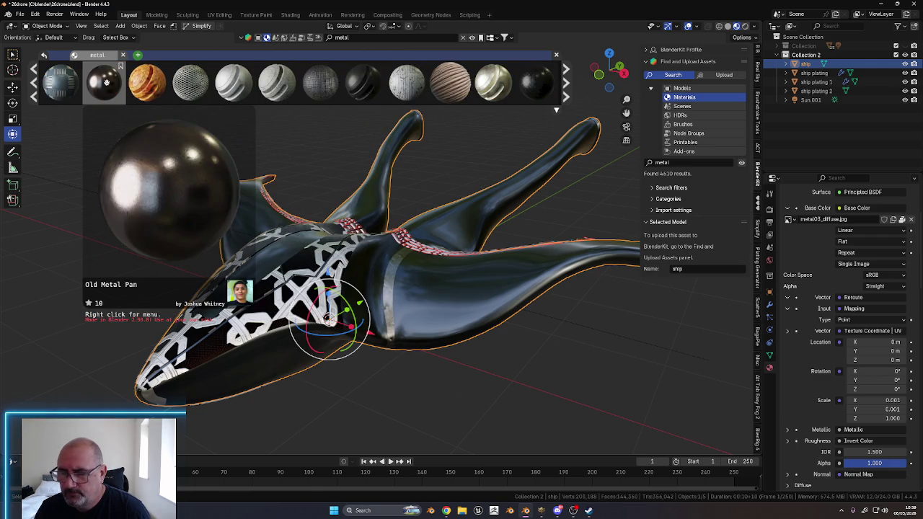
pyautogui.scroll(-2, 115, 75)
pyautogui.scroll(-2, 206, 79)
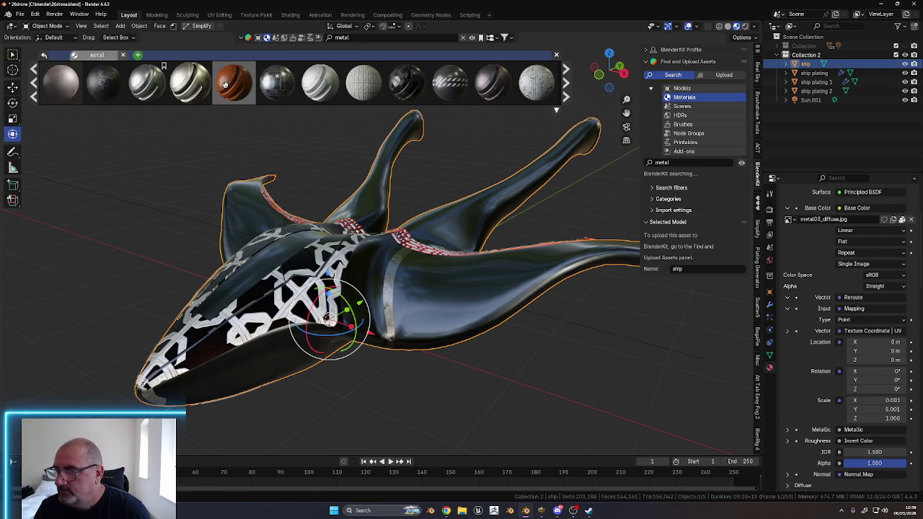
pyautogui.scroll(-2, 225, 83)
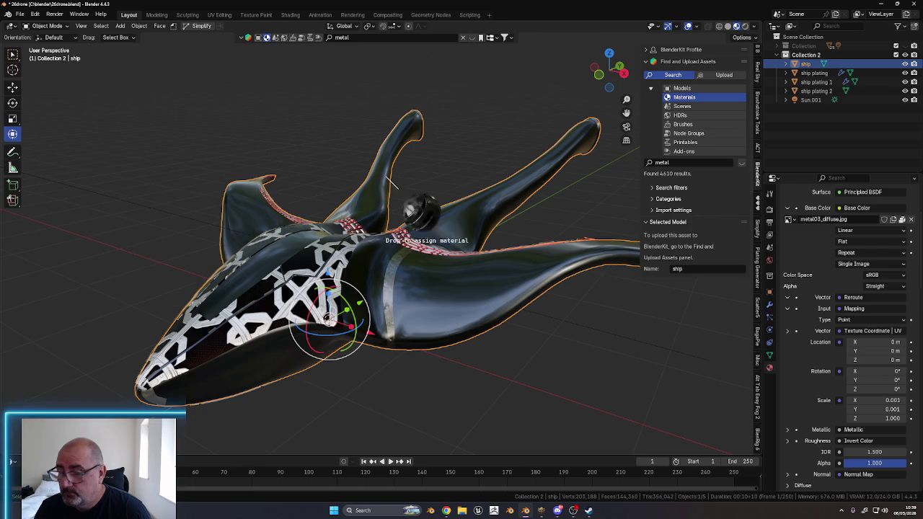
# Drop the dark Metal Panels material onto the hull and view it from the front
pyautogui.moveTo(119, 87); pyautogui.dragTo(490, 294)
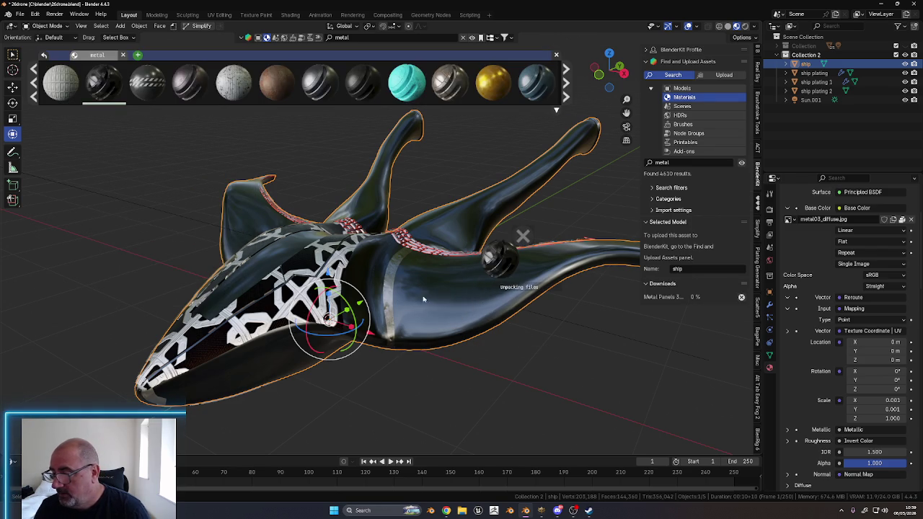
pyautogui.moveTo(416, 299)
pyautogui.mouseDown(button='middle')
pyautogui.moveTo(387, 361)
pyautogui.moveTo(437, 358)
pyautogui.moveTo(428, 309)
pyautogui.moveTo(377, 243)
pyautogui.moveTo(343, 254)
pyautogui.mouseUp(button='middle')
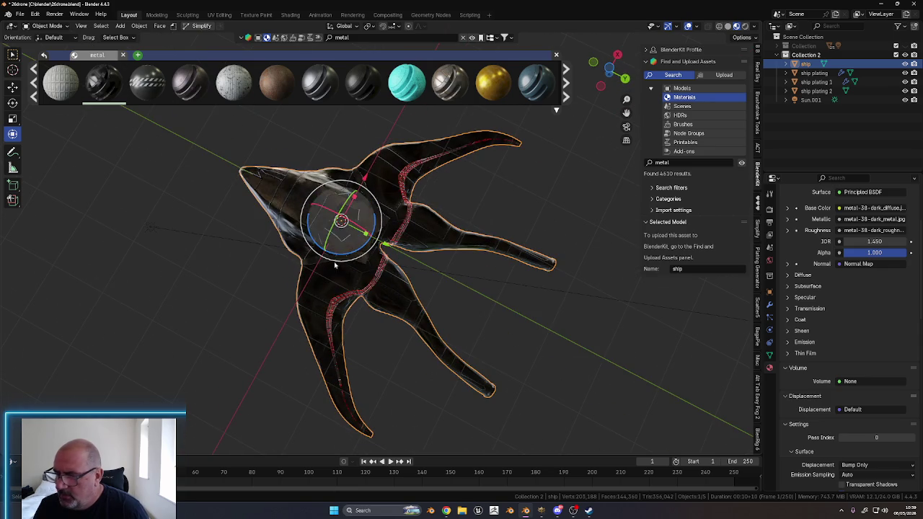
pyautogui.moveTo(377, 294)
pyautogui.mouseDown(button='middle')
pyautogui.moveTo(382, 274)
pyautogui.moveTo(354, 264)
pyautogui.moveTo(358, 297)
pyautogui.moveTo(396, 362)
pyautogui.mouseUp(button='middle')
pyautogui.scroll(2, 383, 273)
pyautogui.scroll(2, 383, 271)
pyautogui.scroll(-3, 359, 296)
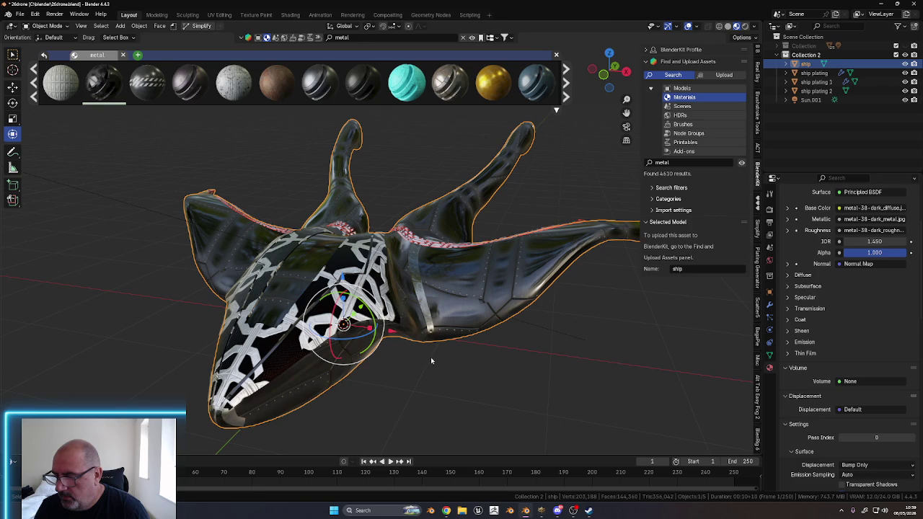
pyautogui.moveTo(481, 389); pyautogui.dragTo(511, 373, button='middle')
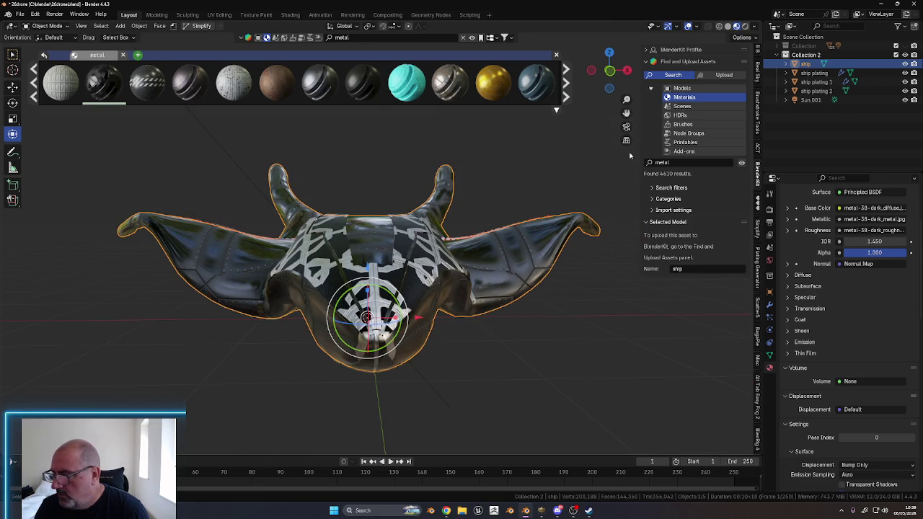
pyautogui.click(609, 71)
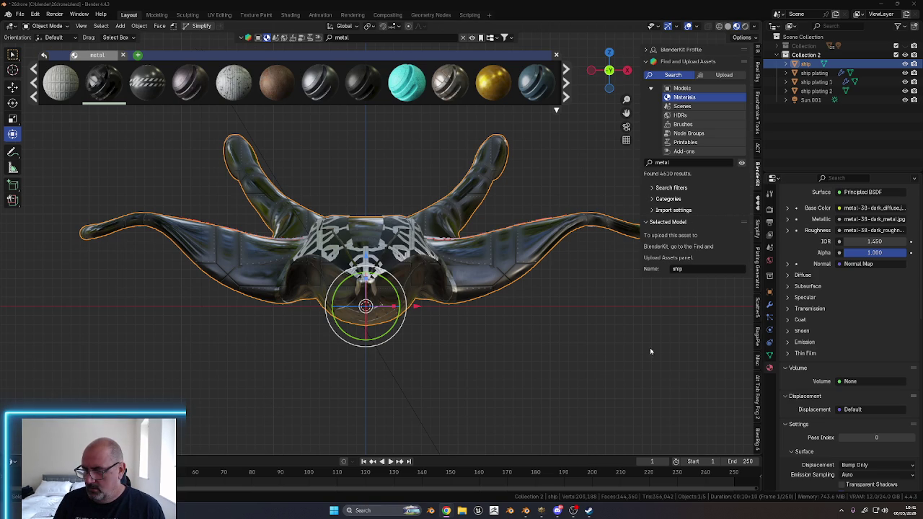
pyautogui.moveTo(574, 335)
pyautogui.mouseDown(button='middle')
pyautogui.moveTo(474, 379)
pyautogui.moveTo(403, 310)
pyautogui.mouseUp(button='middle')
pyautogui.scroll(-3, 429, 339)
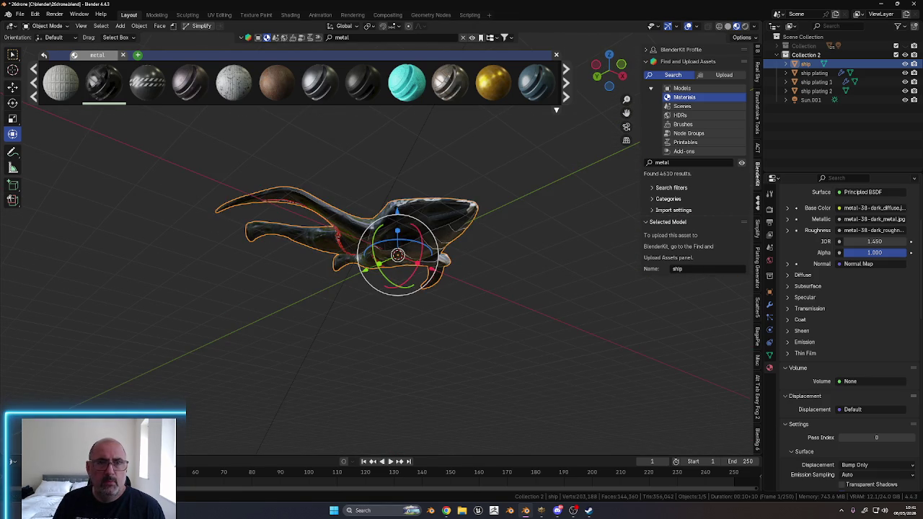
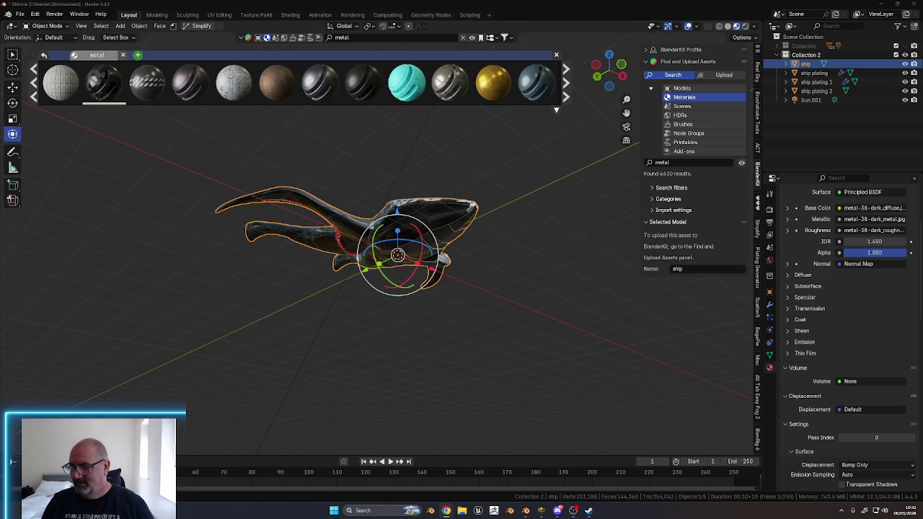
# Deselect the ship, close the BlenderKit results, and orbit to view its dark metal plating
pyautogui.click(516, 340)
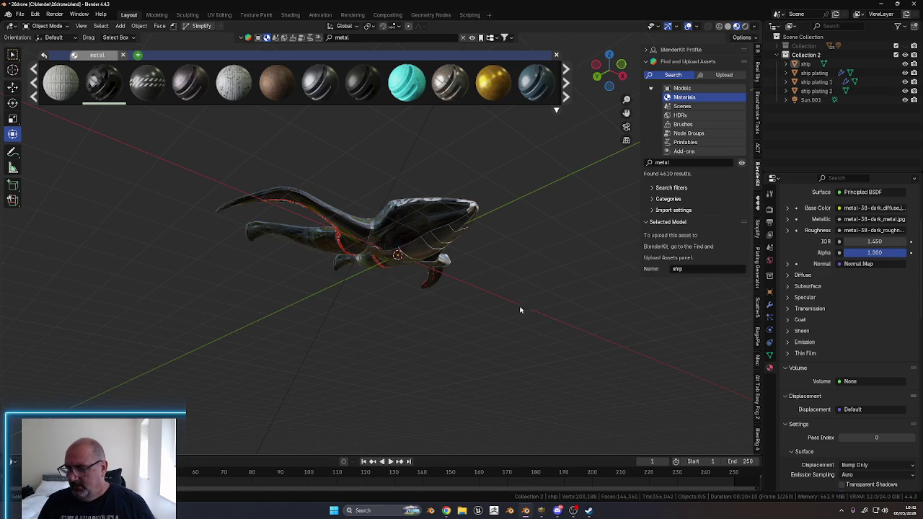
pyautogui.moveTo(522, 305); pyautogui.dragTo(478, 300, button='middle')
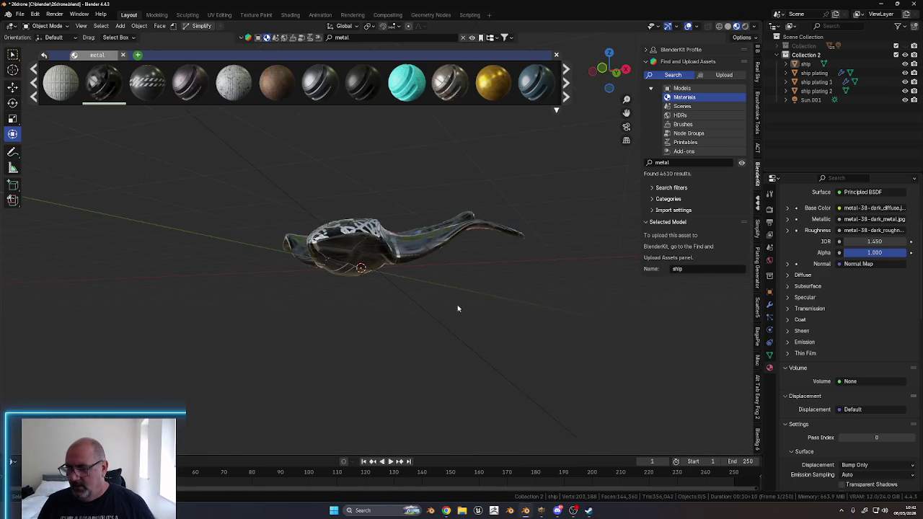
pyautogui.click(556, 55)
pyautogui.moveTo(490, 216)
pyautogui.mouseDown(button='middle')
pyautogui.moveTo(435, 209)
pyautogui.moveTo(438, 284)
pyautogui.mouseUp(button='middle')
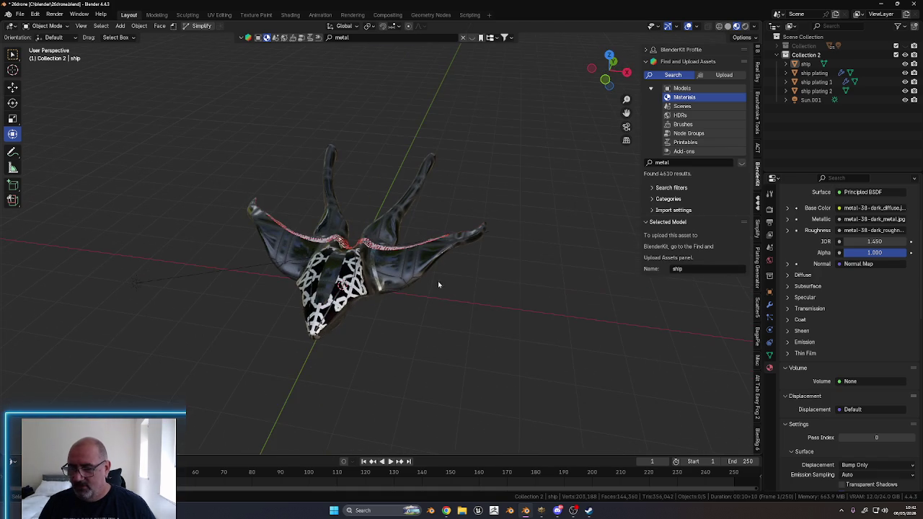
# Save the textured drone ship scene via Save As under the filename 26drone.blend
pyautogui.click(20, 14)
pyautogui.click(18, 16)
pyautogui.click(35, 14)
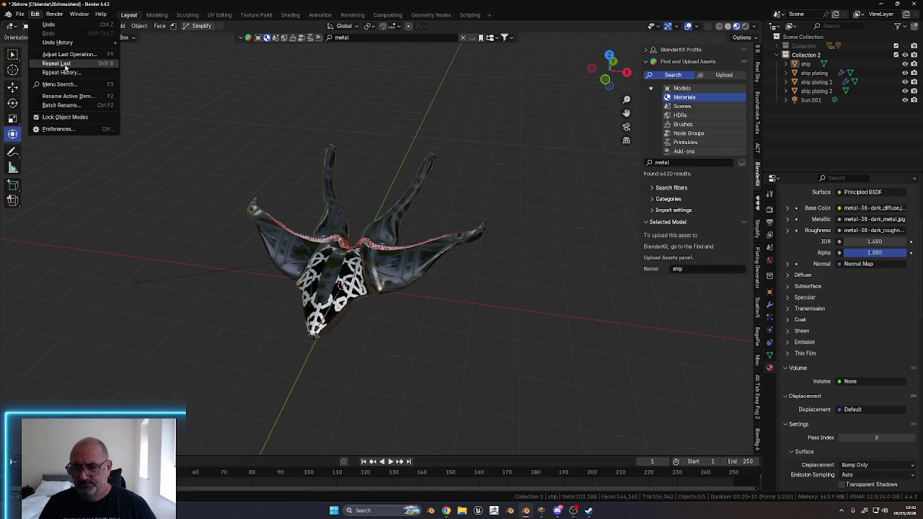
pyautogui.click(37, 81)
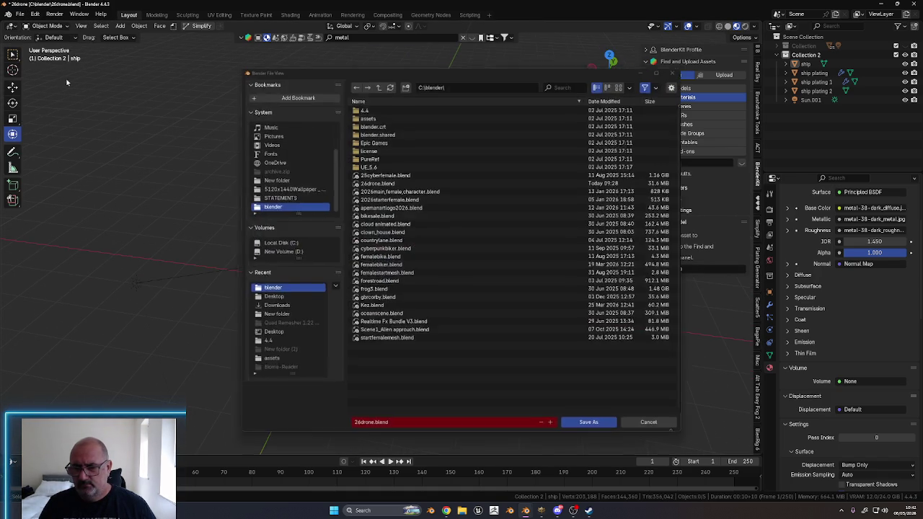
pyautogui.click(589, 426)
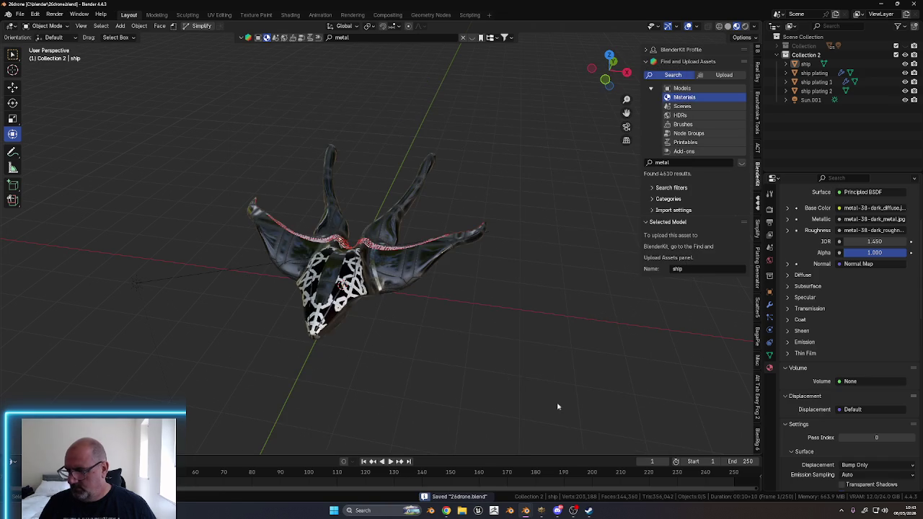
pyautogui.moveTo(518, 304); pyautogui.dragTo(505, 291, button='middle')
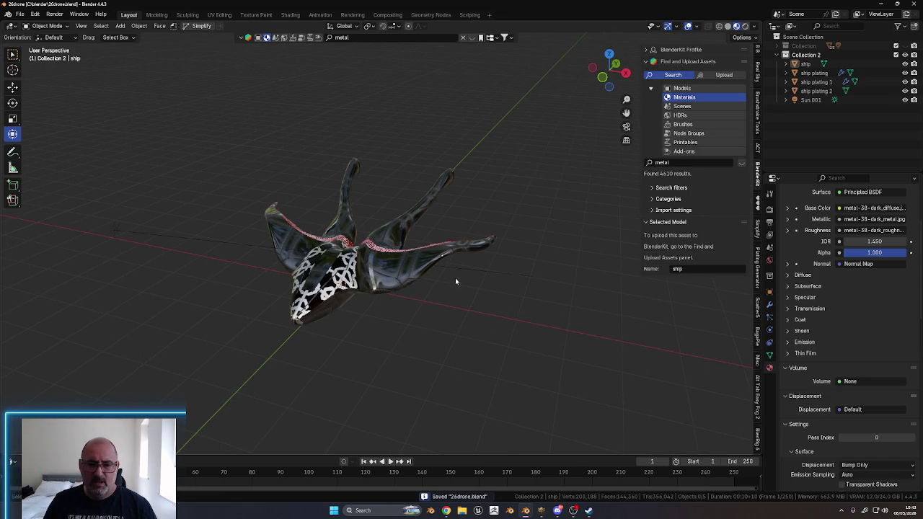